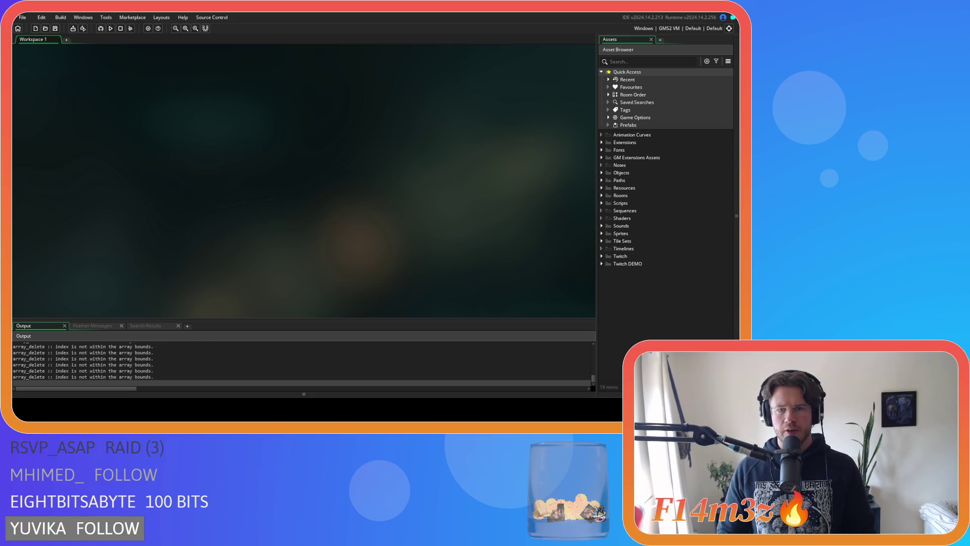
Step: Open the ob_gui object from Objects > Game for editing
left_click(602, 173)
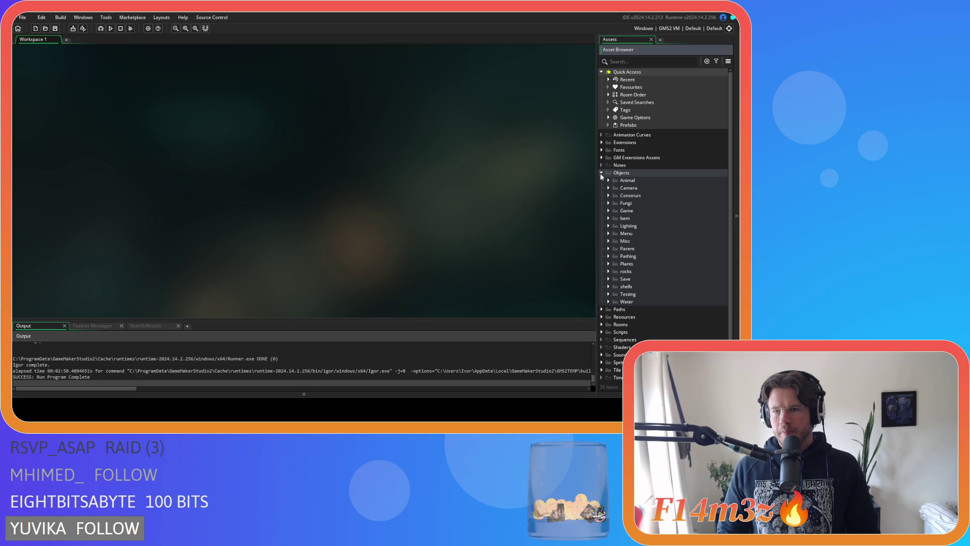
left_click(608, 210)
double_click(634, 234)
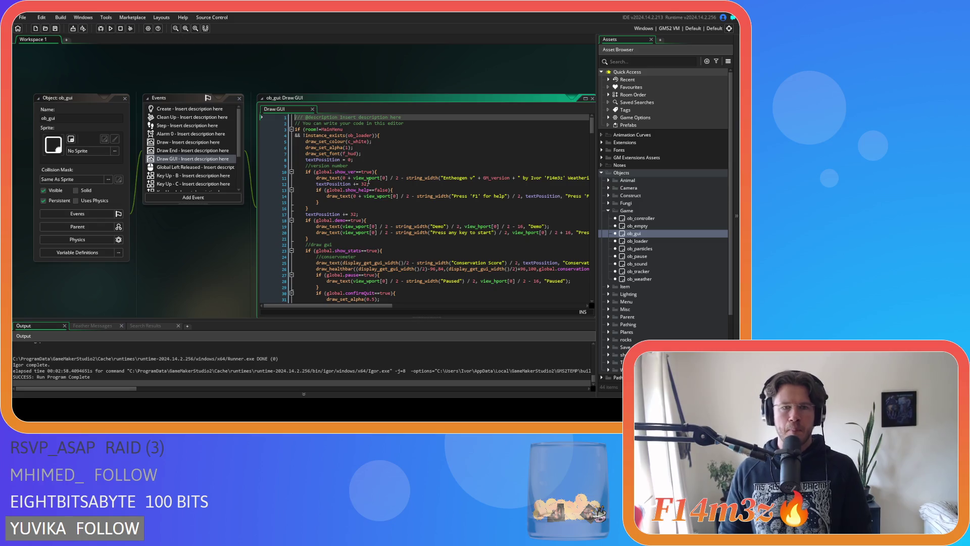
Step: Comment out Draw GUI lines 125–128, the RCSF and RCC debug text, and close ob_gui's editors
scroll(537, 195, "down", 20)
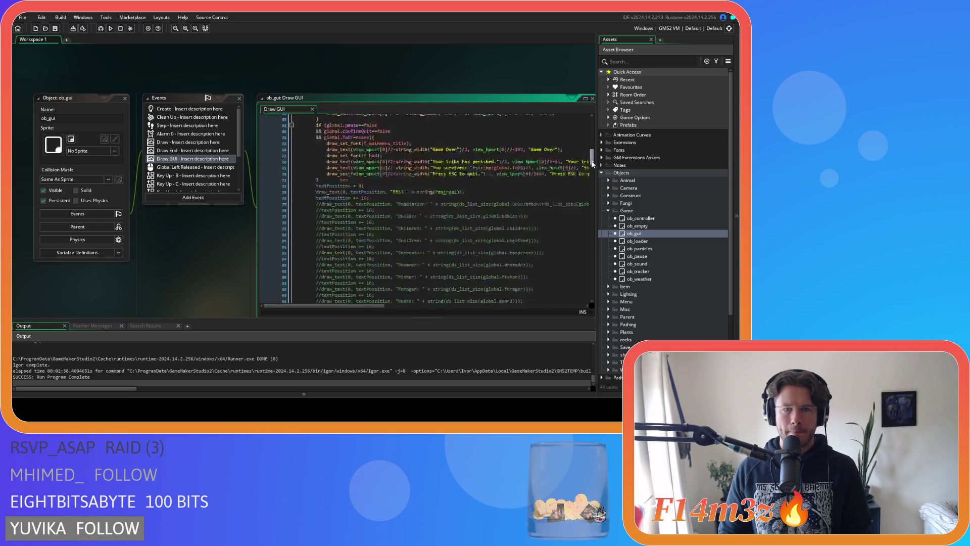
left_click_drag(537, 194, 269, 177)
key("ctrl+k")
left_click(400, 178)
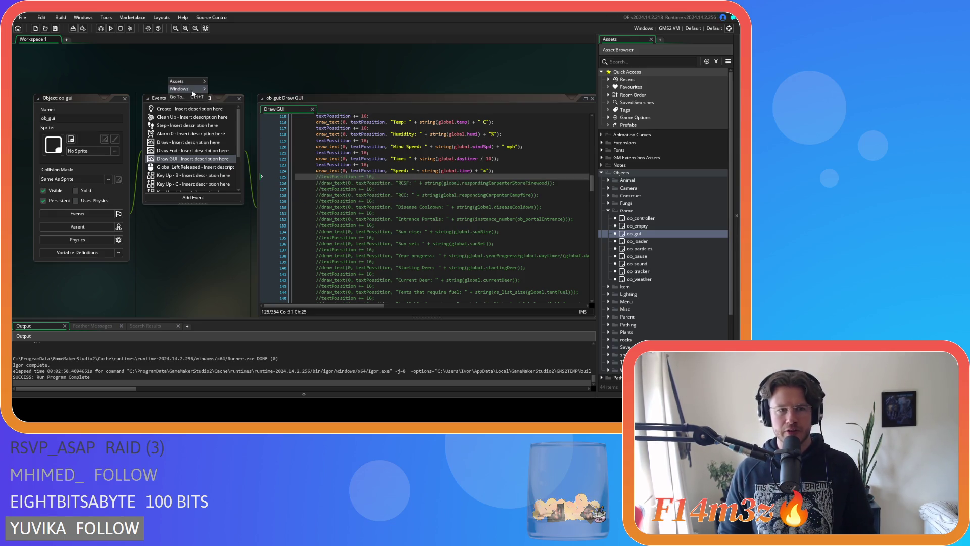
left_click(223, 97)
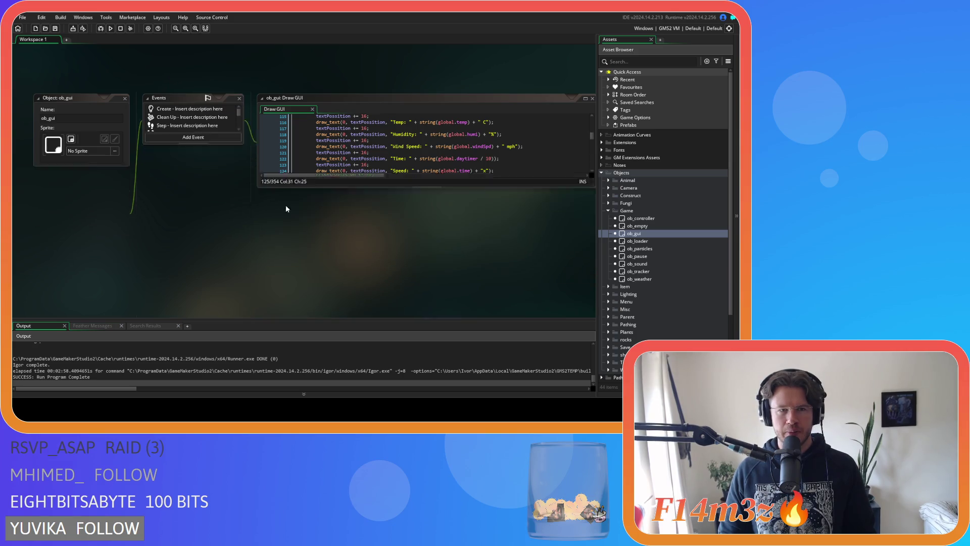
left_click(607, 210)
Step: Collapse Objects, build and run Entheogen with F5, and quickload the saved game
left_click(602, 173)
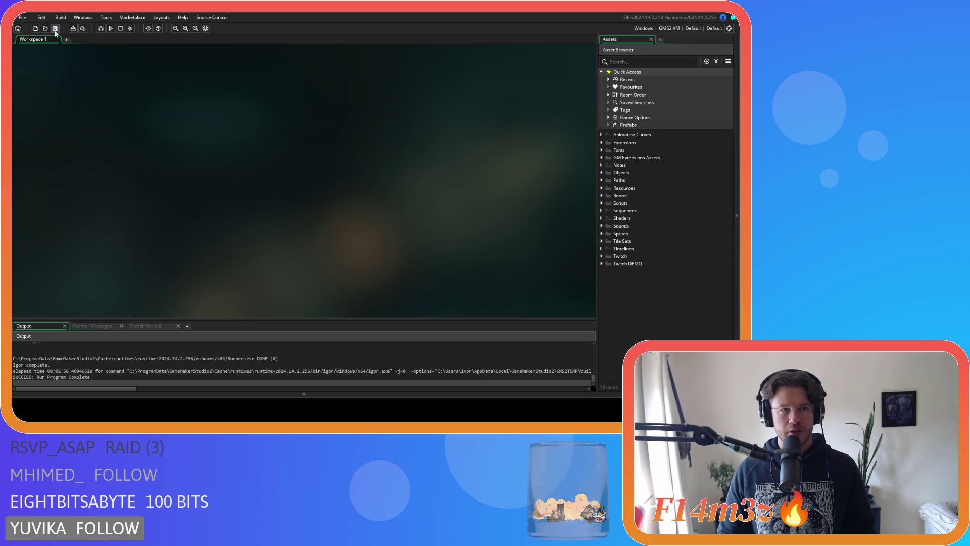
key("F5")
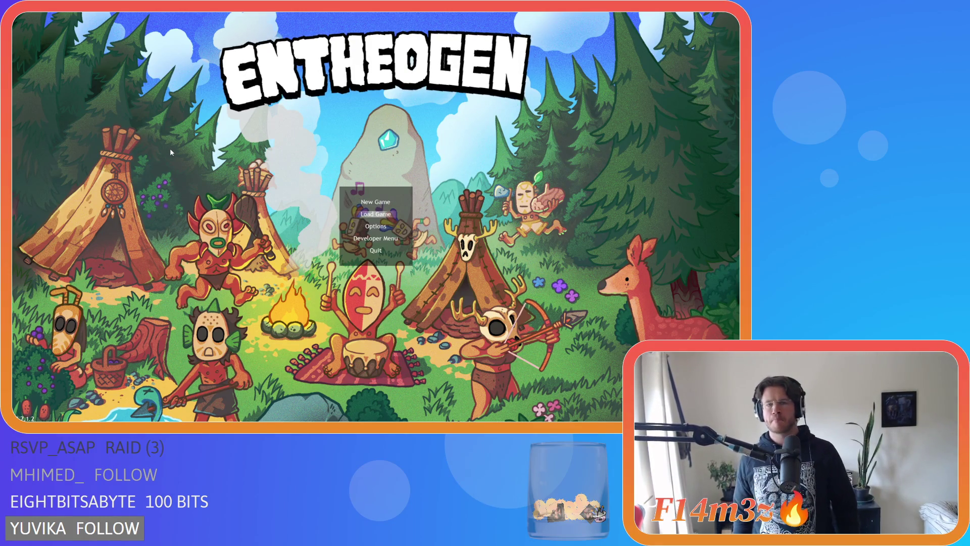
key("Return")
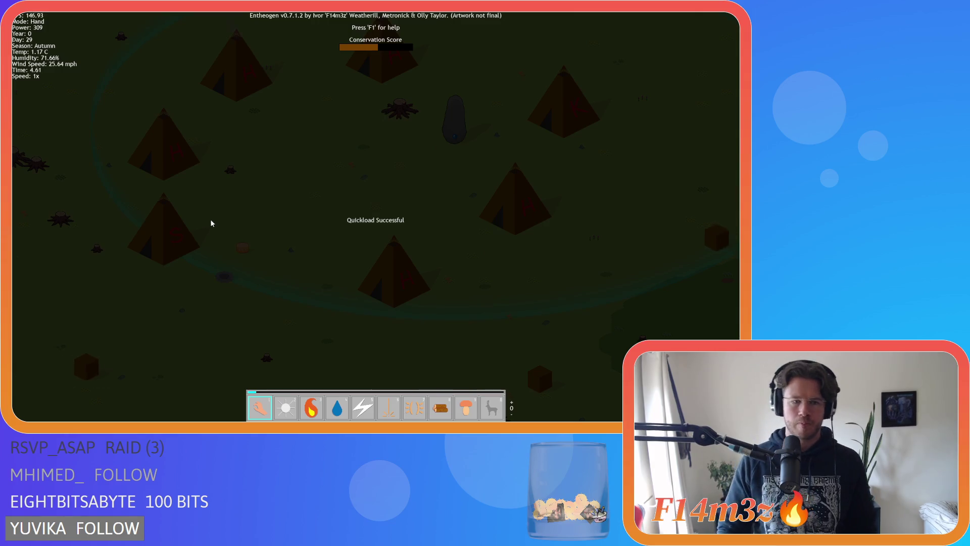
Step: Raise the game speed to 8x, then pause and resume the game
scroll(210, 220, "down", 5)
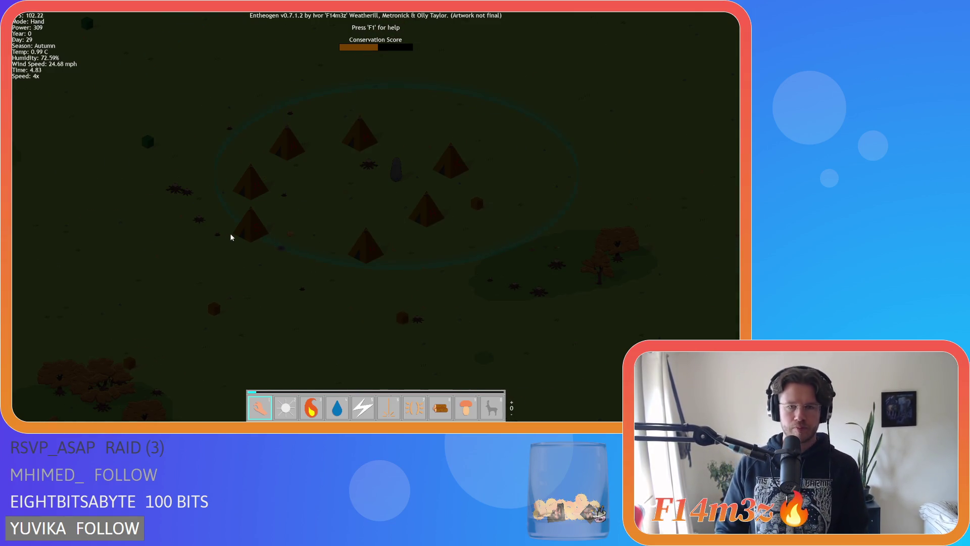
key("plus")
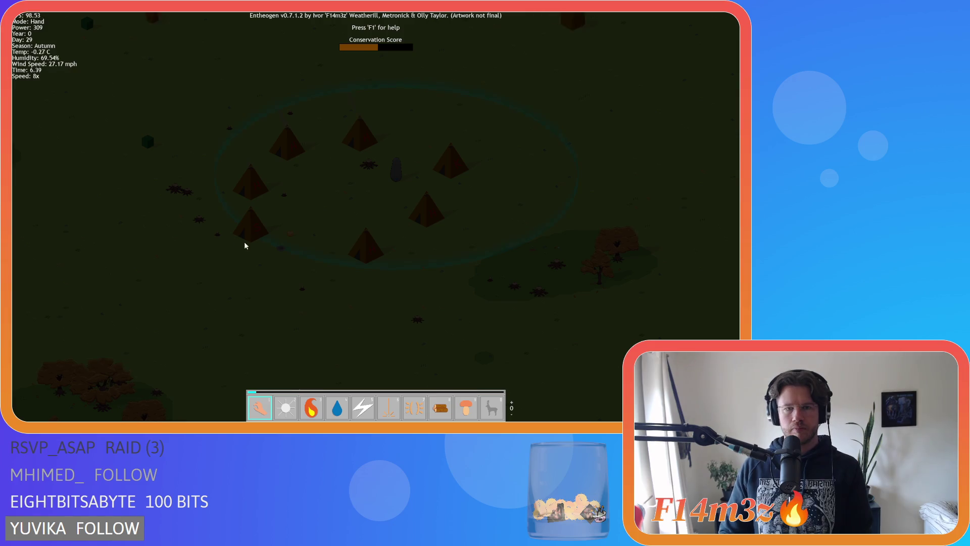
key("space")
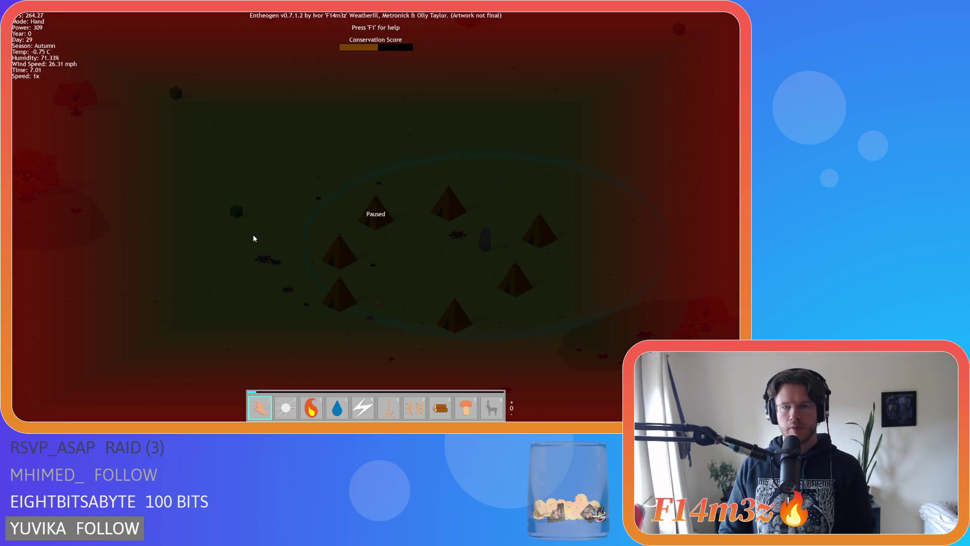
key("space")
scroll(256, 221, "up", 5)
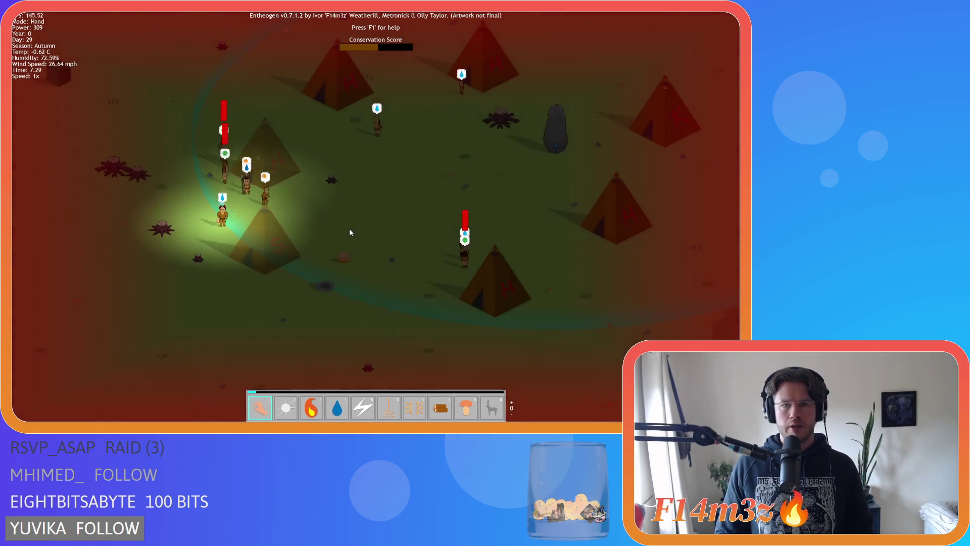
Step: Light a fire at the village firepit with the fire power, then cycle speed 4x, 8x, back to 1x
key("3")
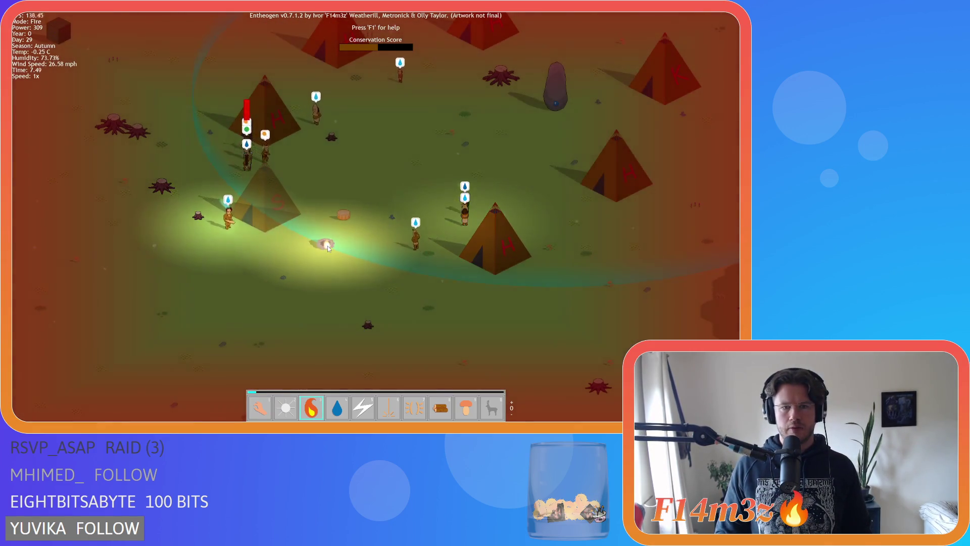
left_click(326, 244)
key("1")
key("plus")
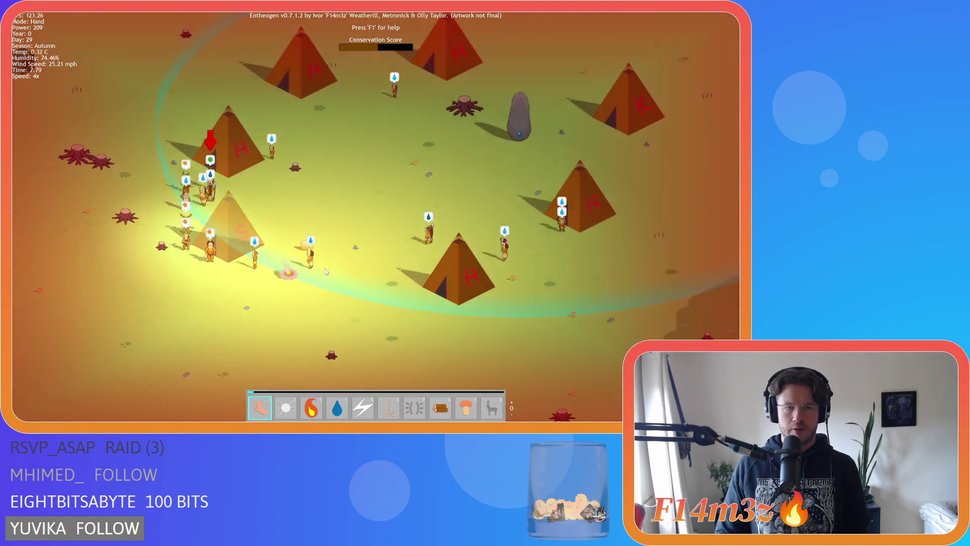
key("plus")
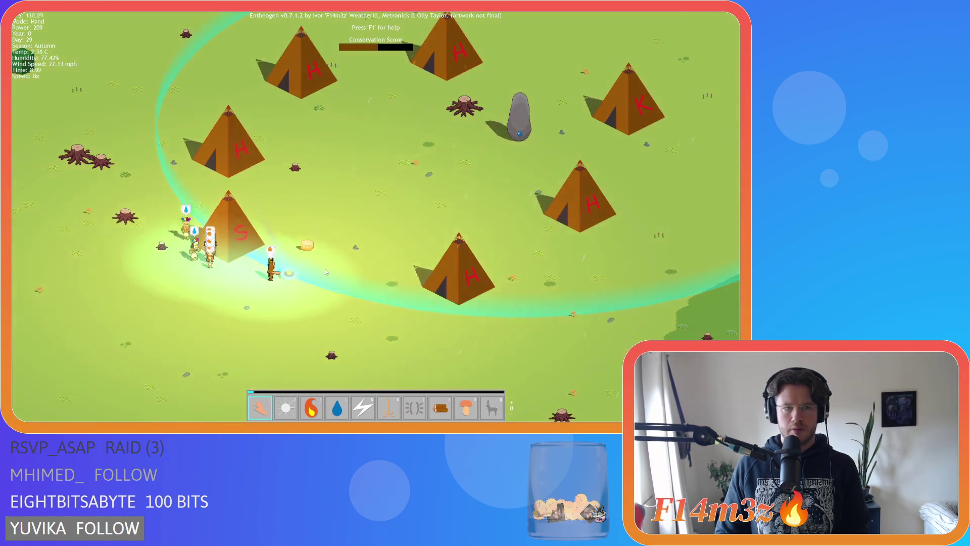
key("minus")
key("minus")
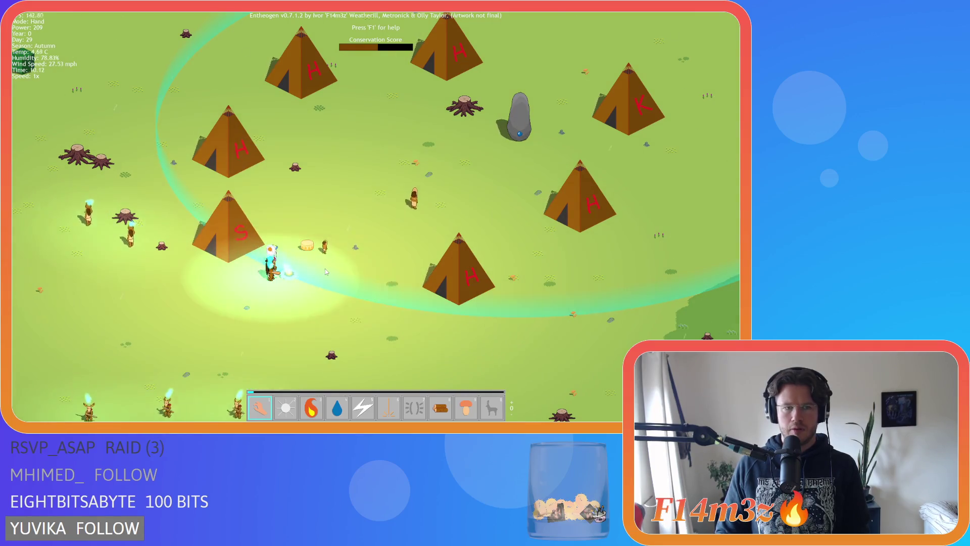
Step: Zoom in and out around the island map to check on the villagers
scroll(324, 264, "down", 5)
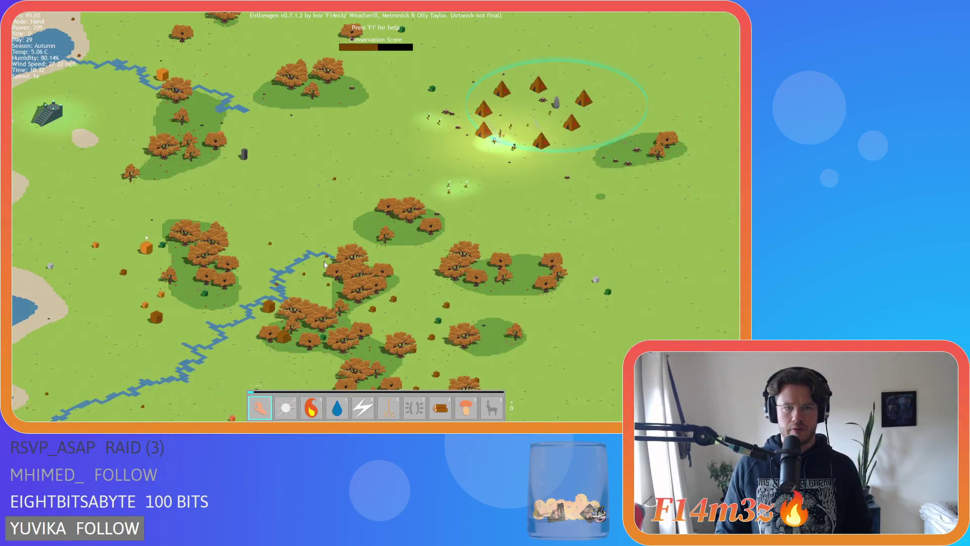
scroll(323, 262, "up", 5)
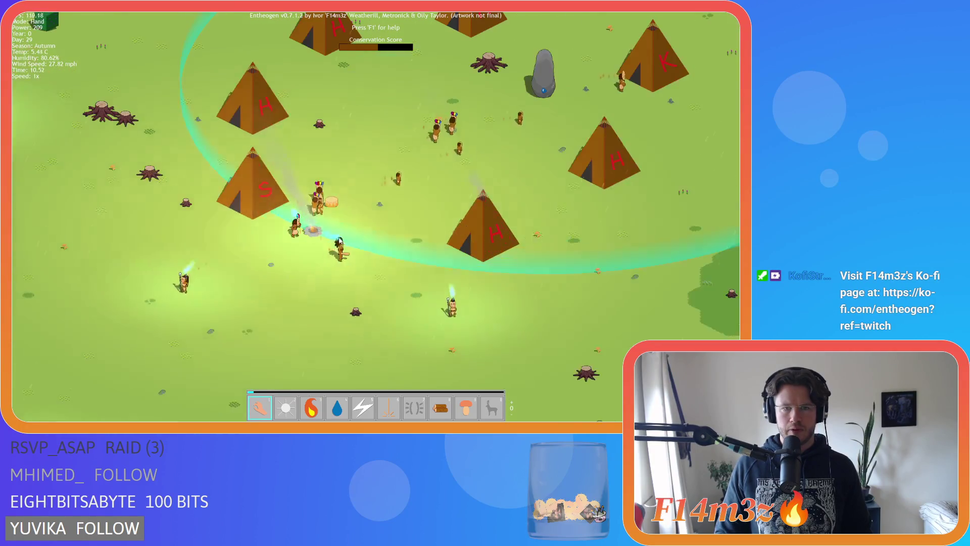
scroll(337, 244, "down", 2)
scroll(349, 251, "down", 3)
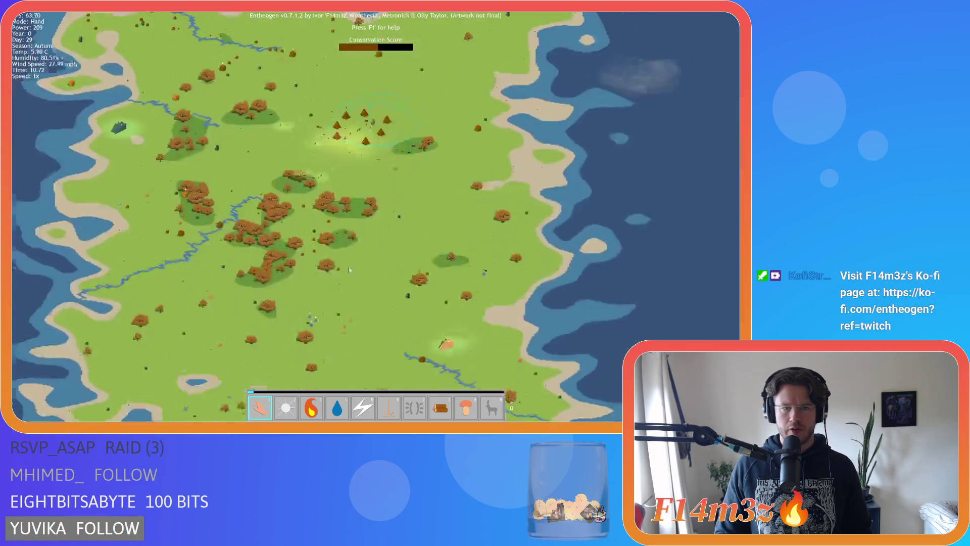
scroll(351, 258, "up", 5)
scroll(354, 268, "down", 5)
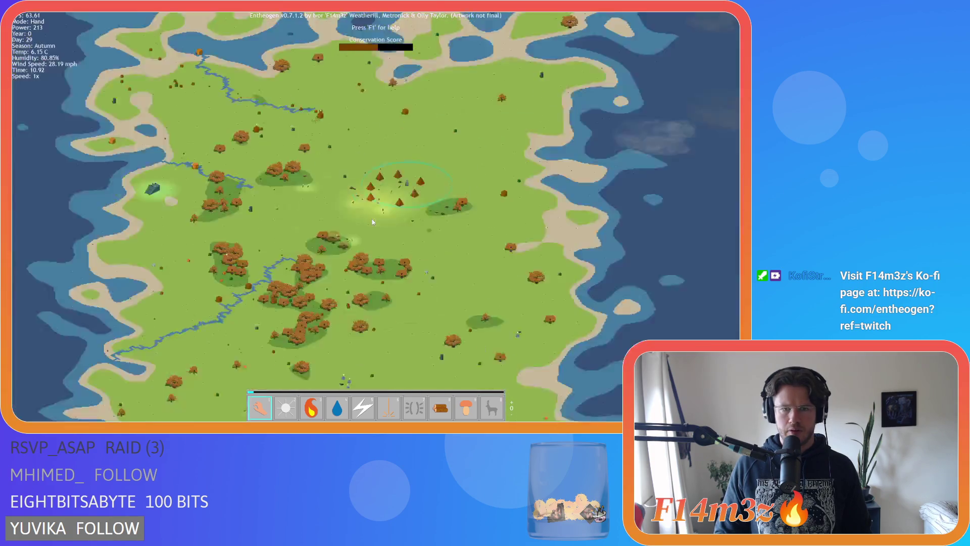
scroll(356, 283, "up", 5)
scroll(282, 220, "down", 3)
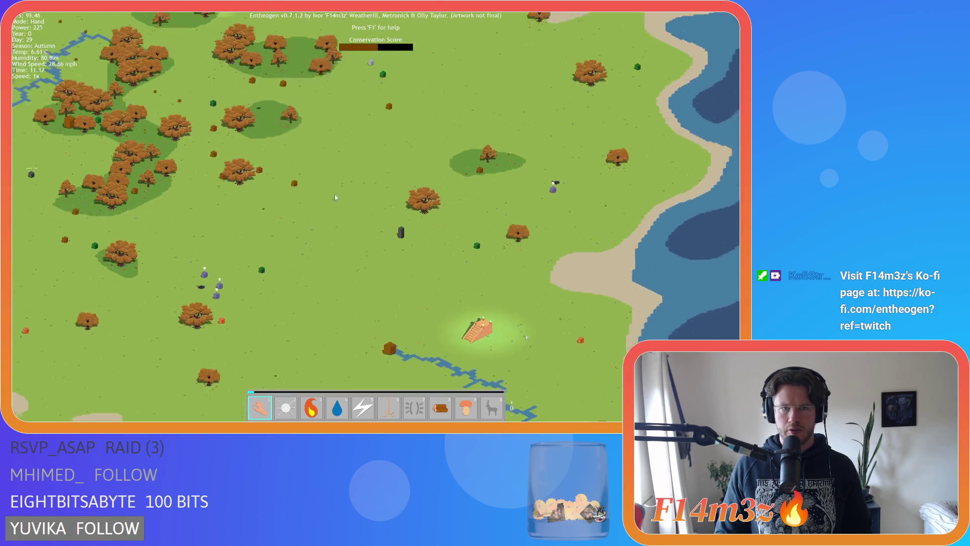
scroll(323, 177, "down", 2)
scroll(277, 191, "up", 5)
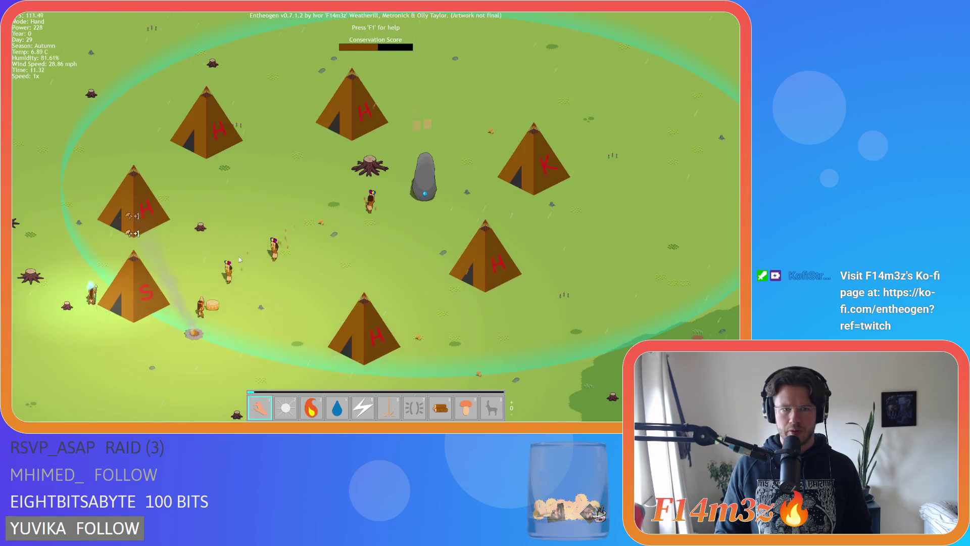
scroll(219, 282, "down", 1)
scroll(218, 283, "down", 5)
scroll(243, 318, "up", 4)
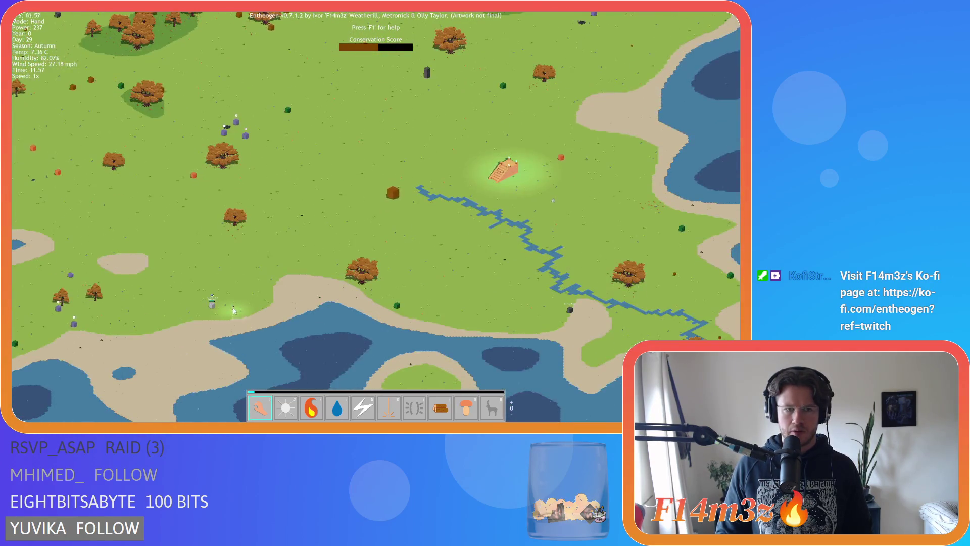
scroll(234, 311, "down", 2)
scroll(208, 132, "up", 5)
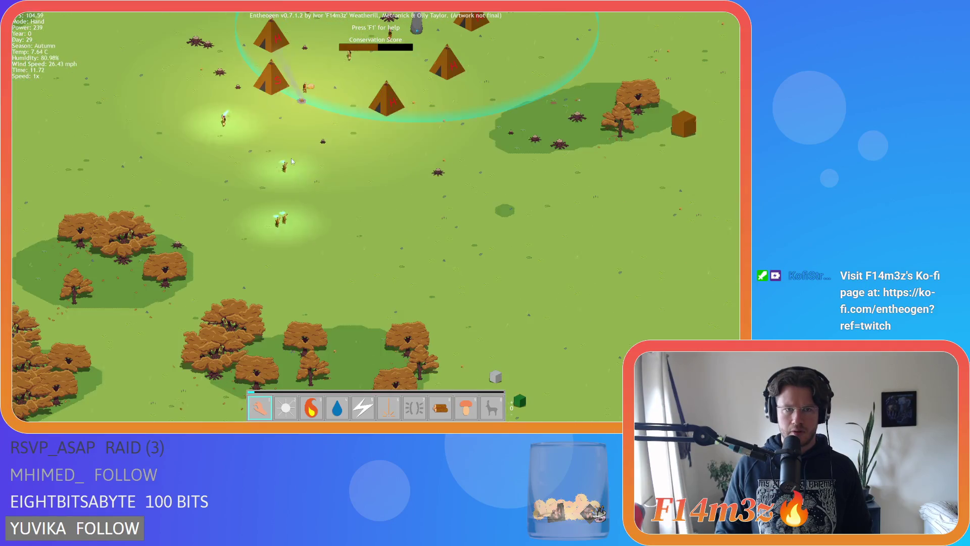
scroll(208, 133, "down", 5)
scroll(250, 161, "up", 3)
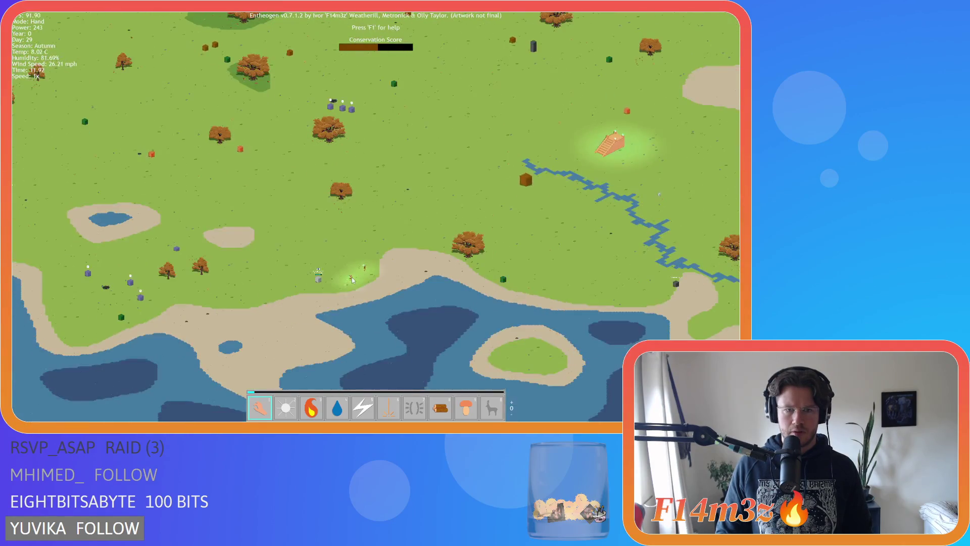
scroll(360, 280, "up", 4)
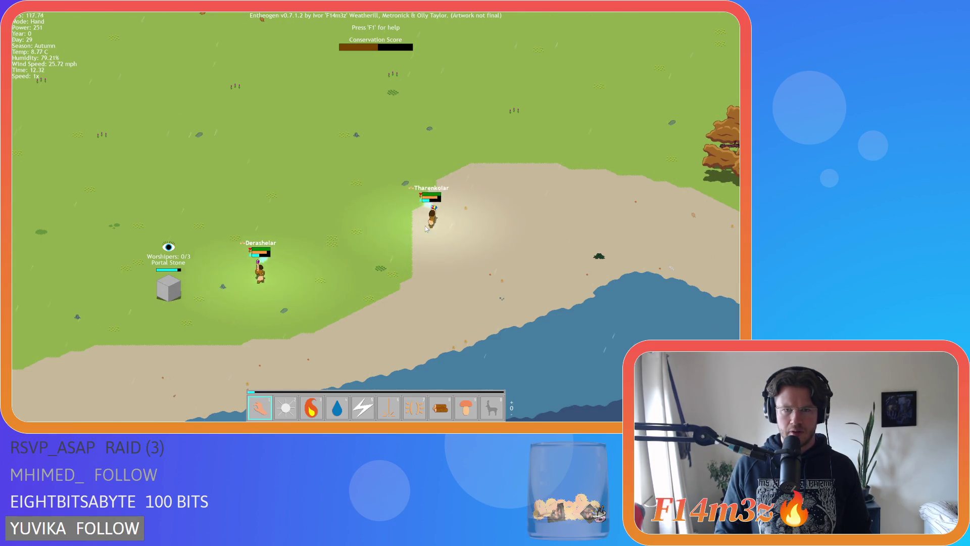
Step: Inspect villager Tharenkolar's stats, then quit the game and confirm with Y
left_click(439, 220)
scroll(438, 220, "down", 5)
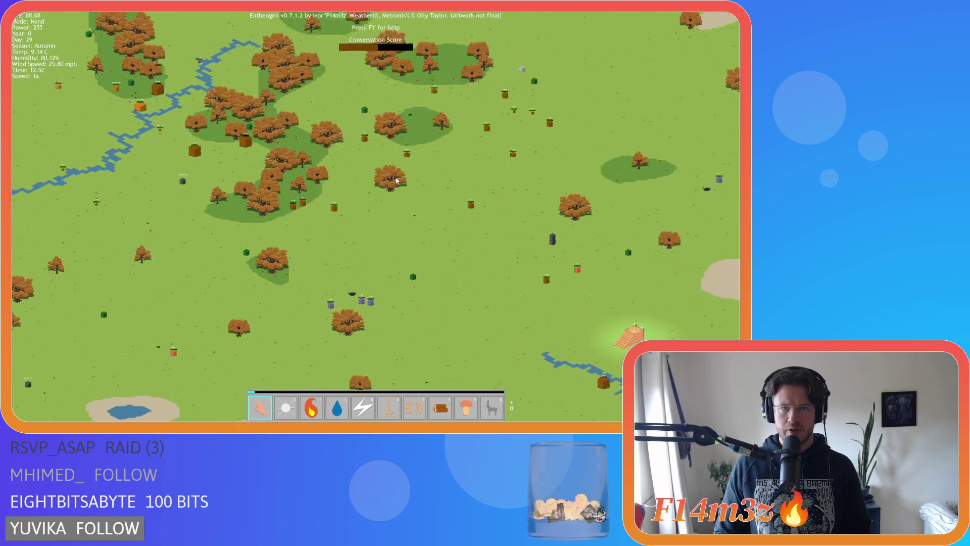
scroll(349, 183, "up", 2)
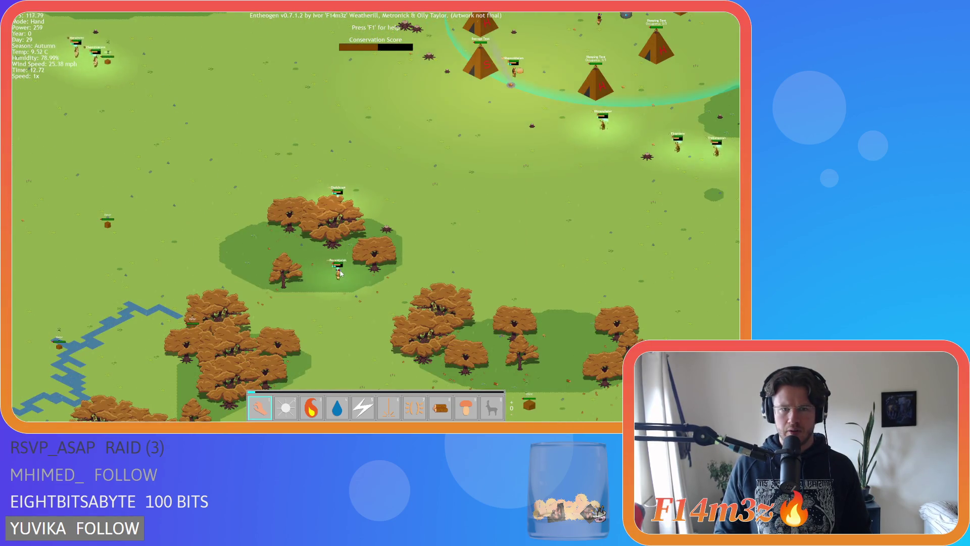
scroll(340, 252, "up", 2)
scroll(343, 247, "down", 6)
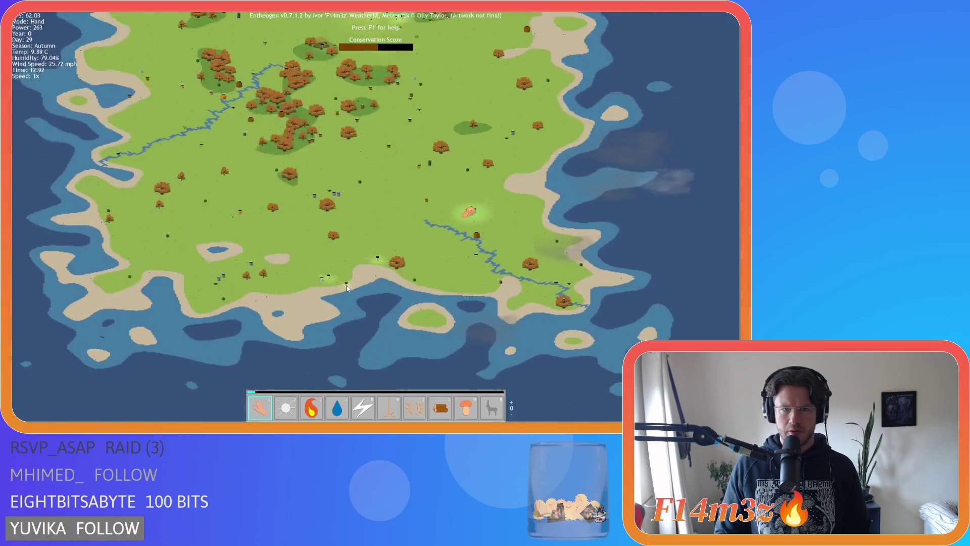
scroll(351, 240, "up", 5)
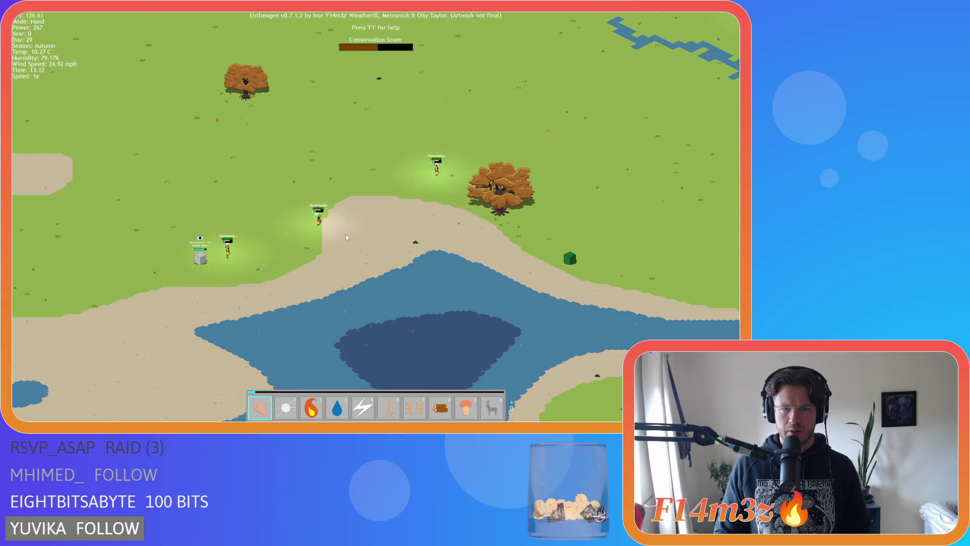
key("Escape")
key("y")
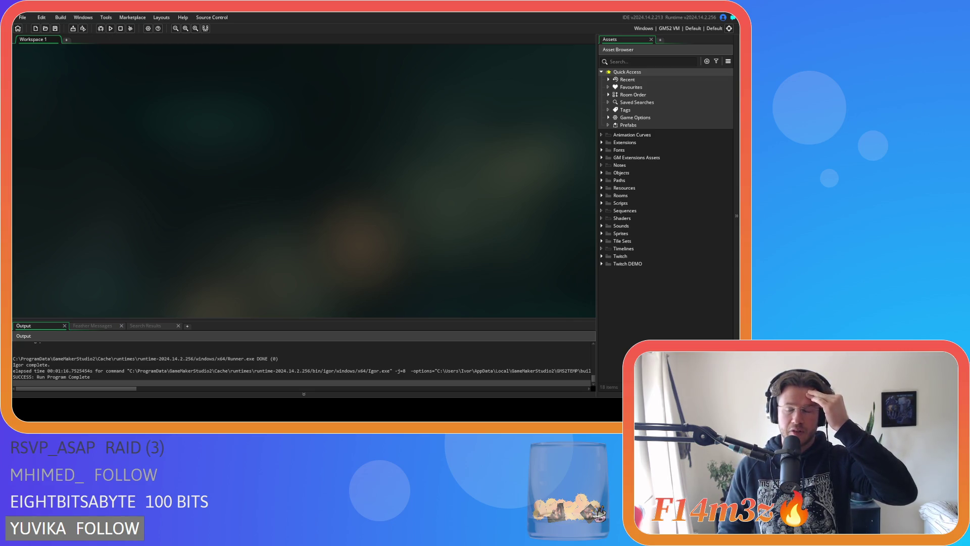
Step: Expand the Scripts folder to reveal Build, Camera, Conditions and Construct subfolders
left_click(601, 202)
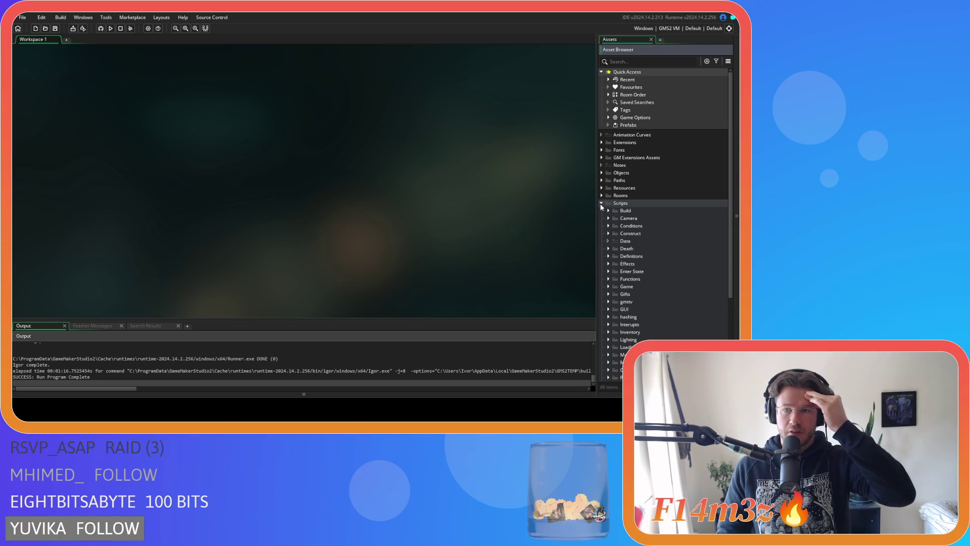
Step: Expand the Gifts scripts folder and open sc_giftCarpenter to read its code
scroll(619, 247, "down", 5)
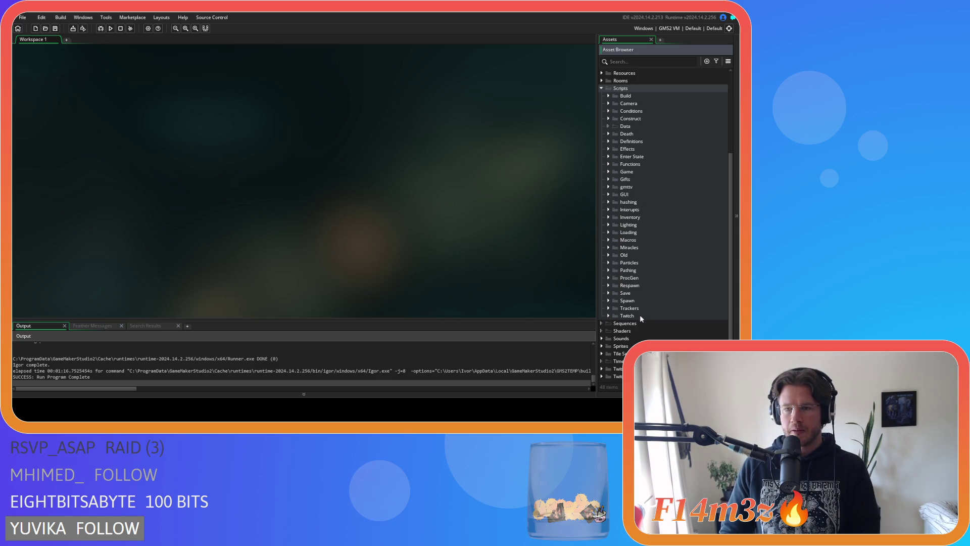
left_click(604, 347)
double_click(611, 283)
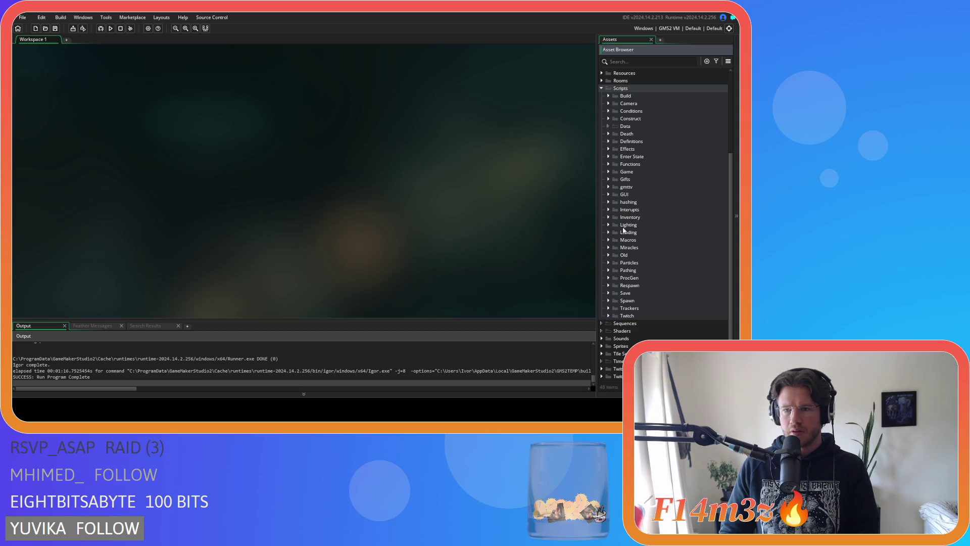
left_click(608, 178)
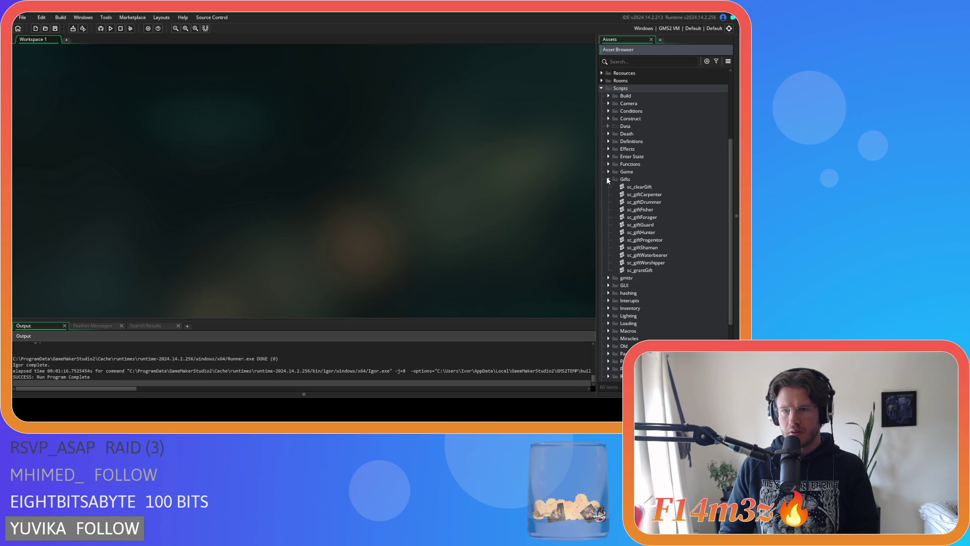
scroll(641, 229, "down", 2)
double_click(651, 149)
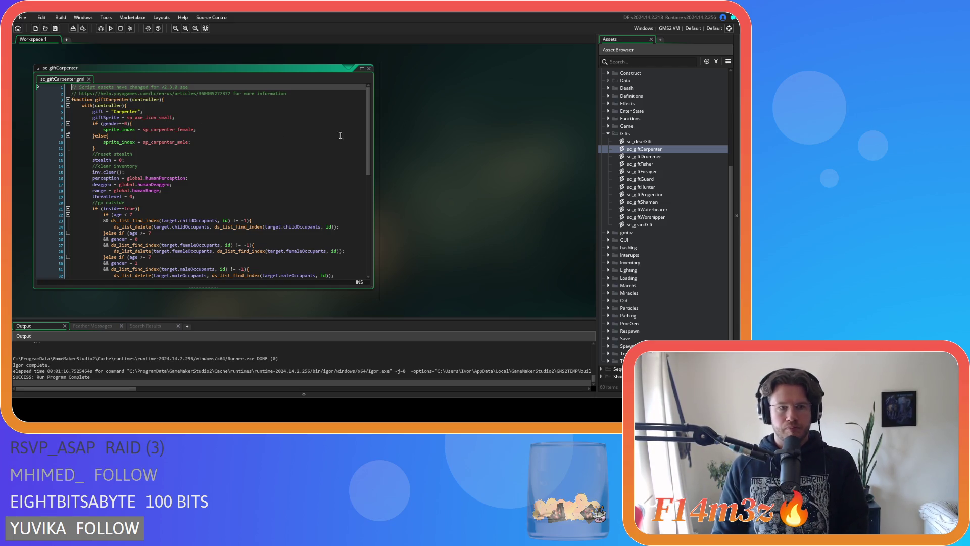
scroll(364, 126, "down", 5)
scroll(364, 125, "up", 5)
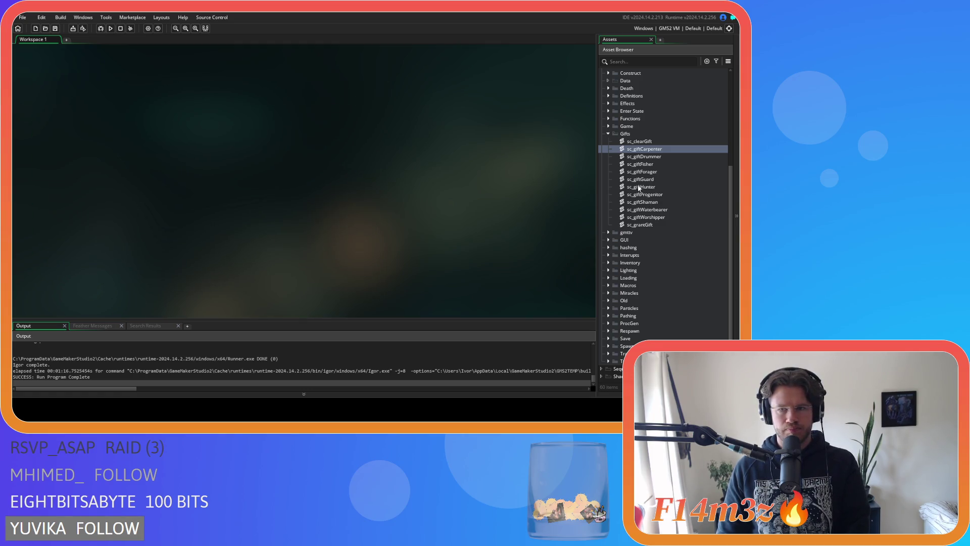
Step: Open sc_grantGift and scroll through its per-gift branches
double_click(640, 224)
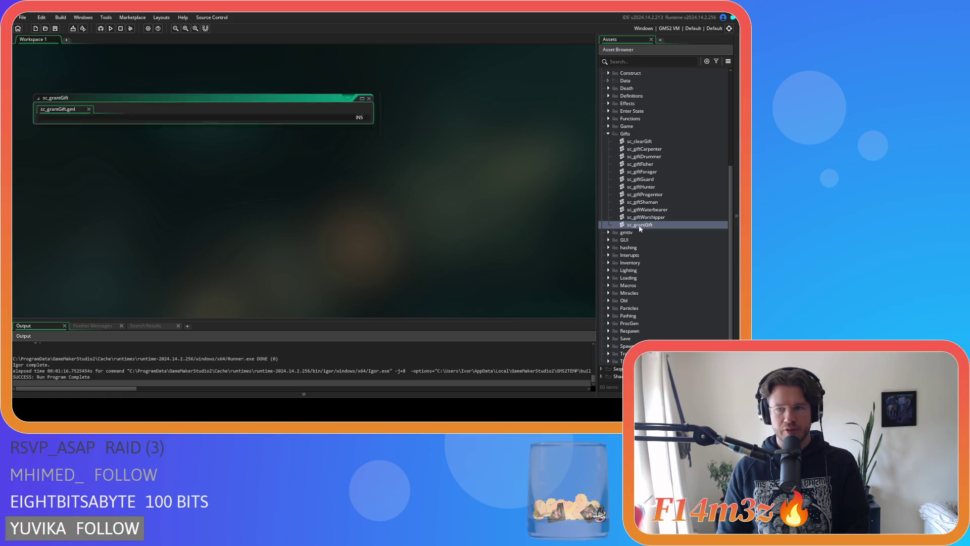
scroll(371, 147, "down", 2)
left_click_drag(114, 129, 151, 129)
scroll(258, 160, "down", 8)
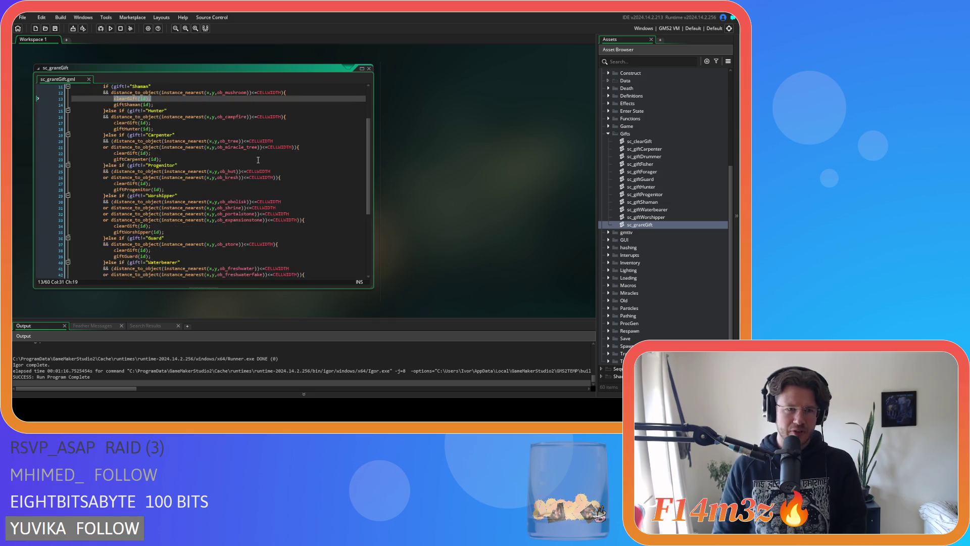
type("giftDrummer(id);")
key("Up")
key("Up")
key("Up")
key("Up")
key("Up")
key("Up")
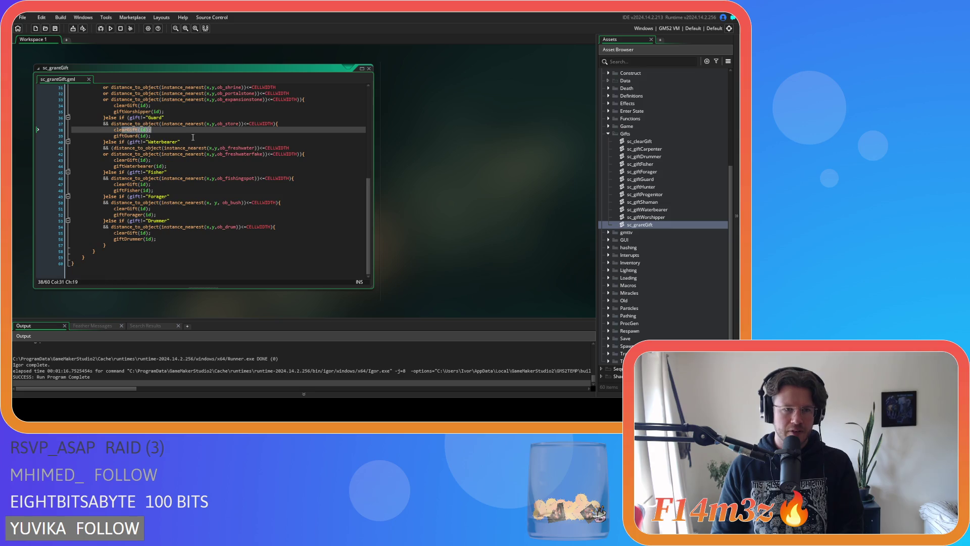
scroll(152, 152, "up", 4)
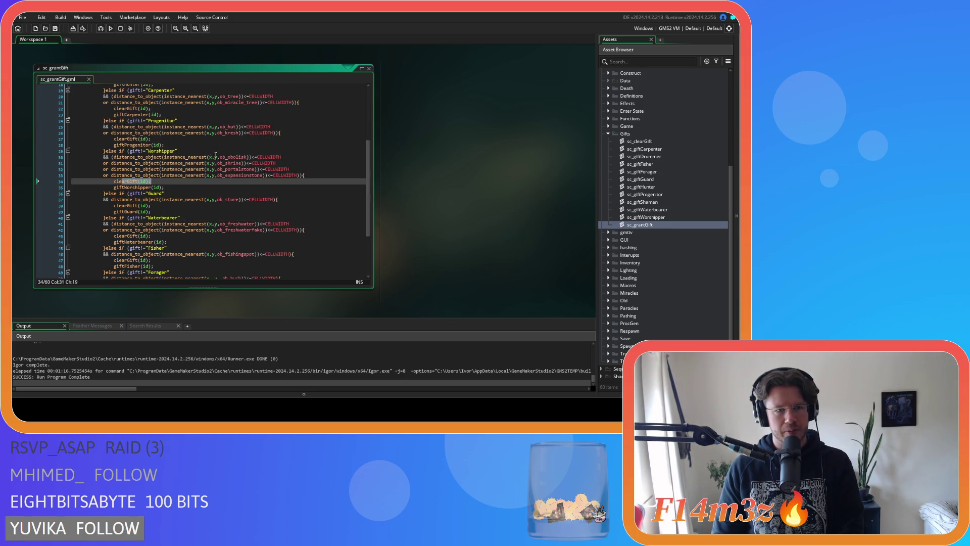
scroll(127, 141, "up", 2)
Step: Inspect the clearGift calls in the gift branches, including the Carpenter branch
left_click(131, 124)
scroll(131, 122, "up", 1)
left_click_drag(132, 114, 176, 116)
scroll(177, 126, "down", 1)
left_click(171, 153)
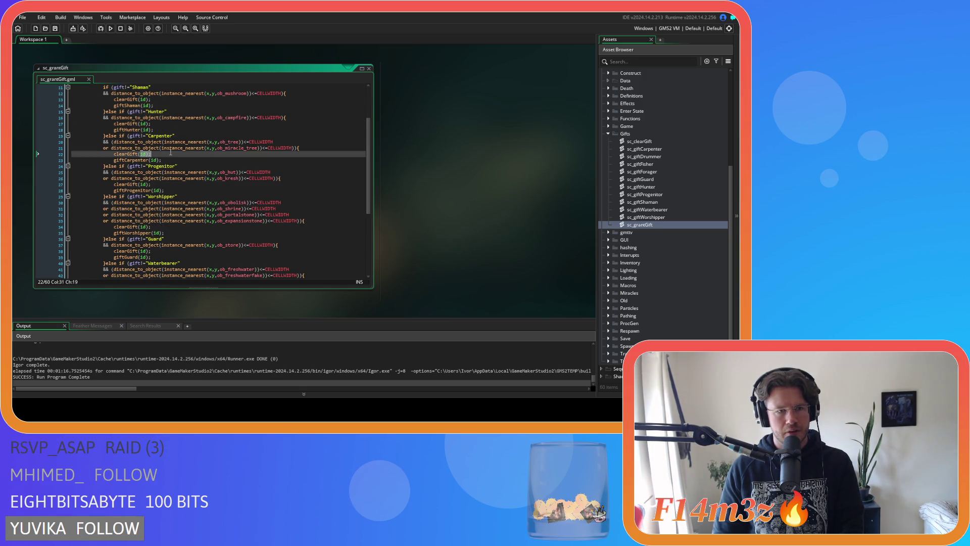
scroll(172, 155, "down", 2)
left_click_drag(128, 197, 165, 197)
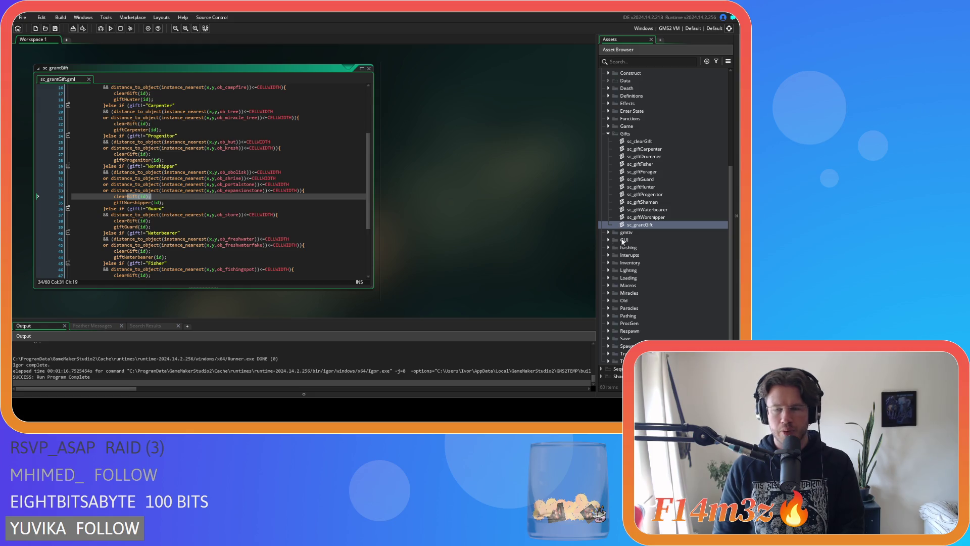
scroll(608, 282, "up", 5)
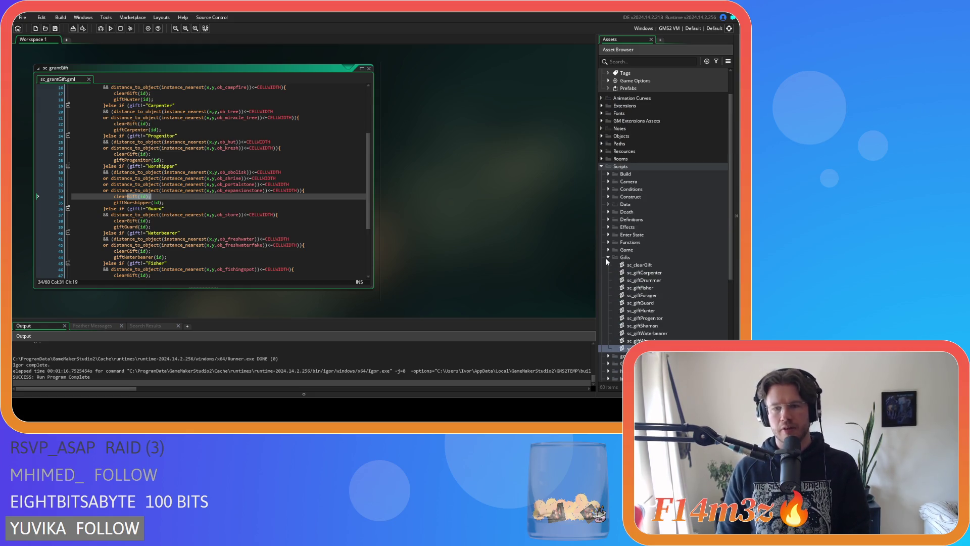
Step: Collapse the Gifts folder and open sc_drop from Scripts > Game
left_click(610, 262)
left_click(609, 259)
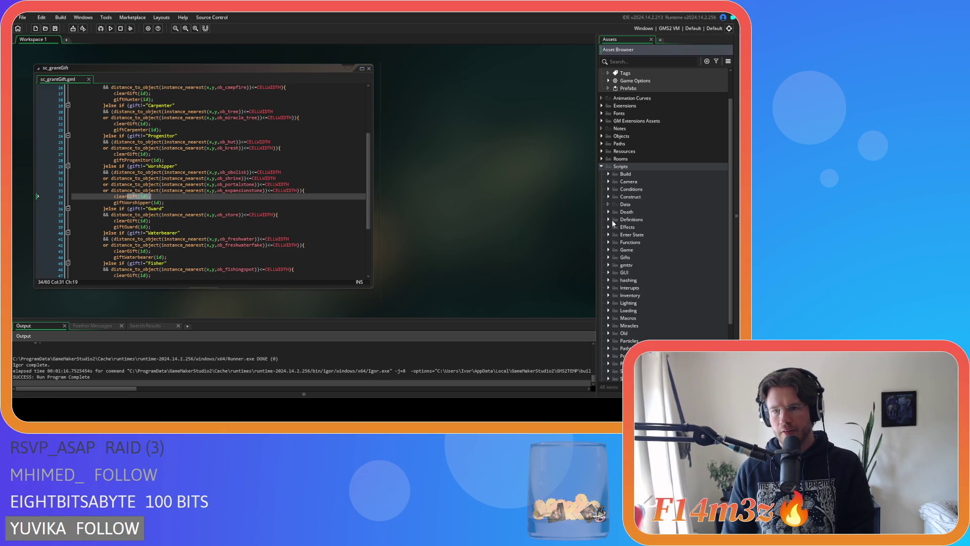
left_click(601, 137)
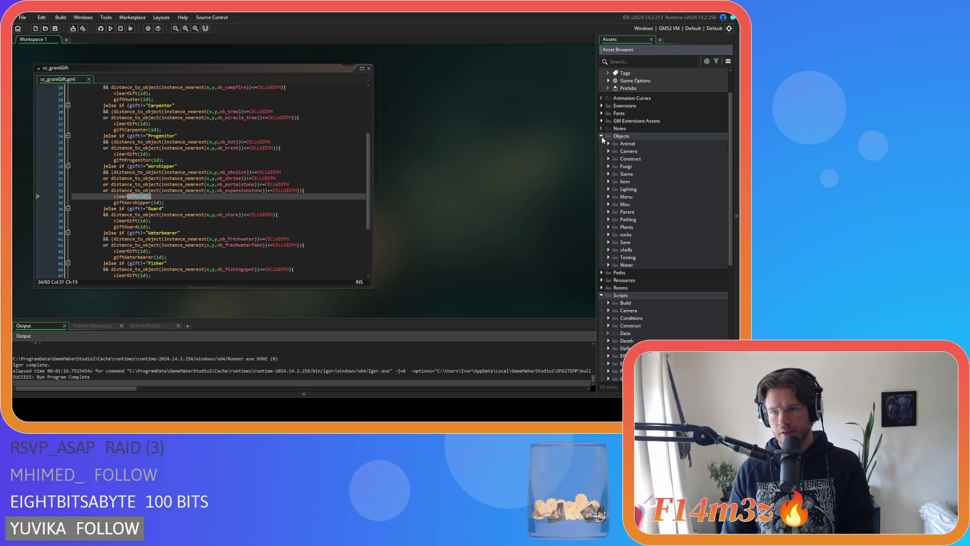
left_click(612, 175)
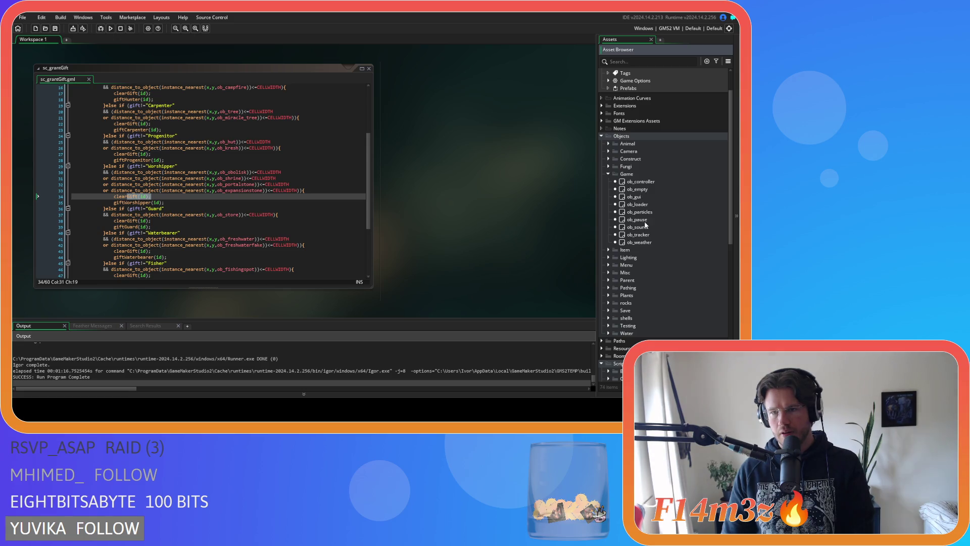
left_click(608, 175)
scroll(614, 236, "down", 5)
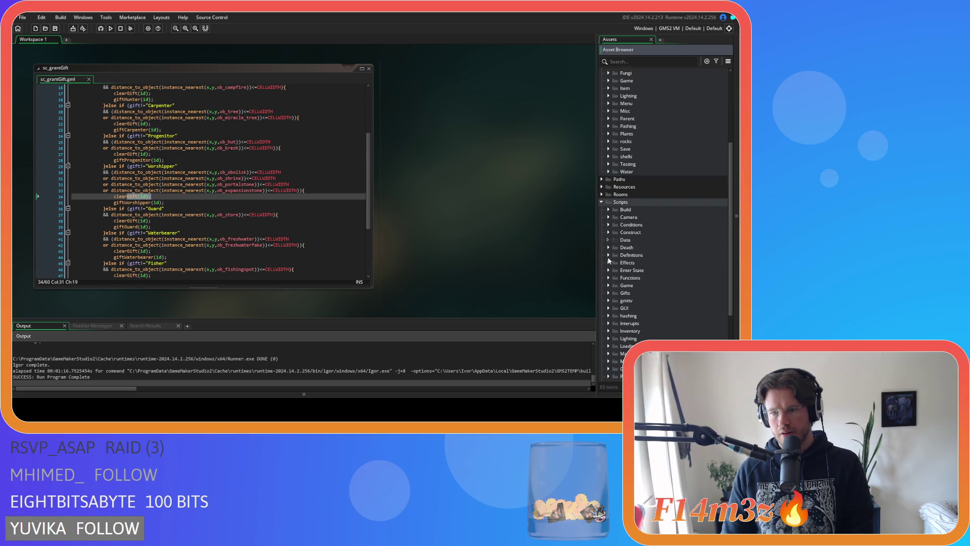
left_click(608, 240)
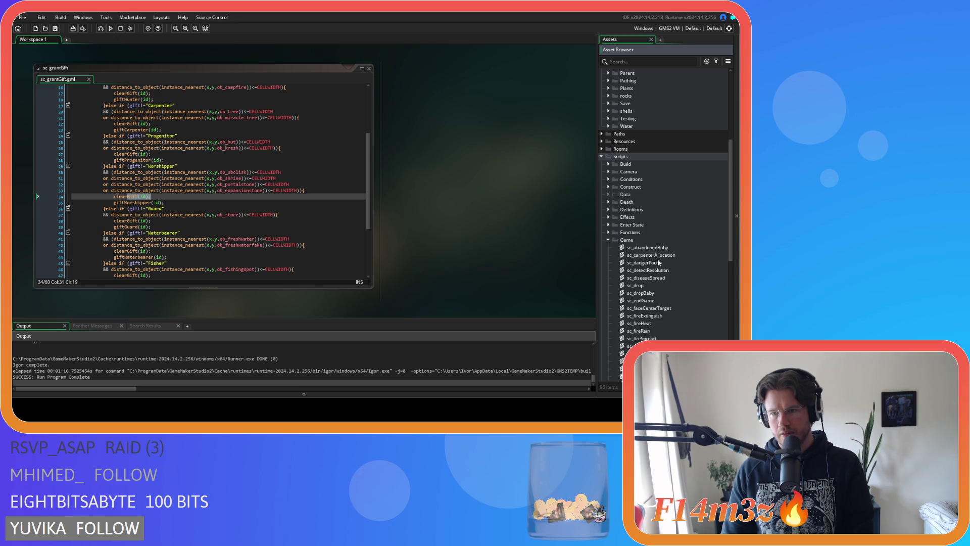
double_click(635, 285)
Step: Search sc_drop for 'clear' and delete the first clearGift(id) line before grantGift
scroll(296, 191, "down", 10)
left_click(275, 121)
key("ctrl+f")
type("clear")
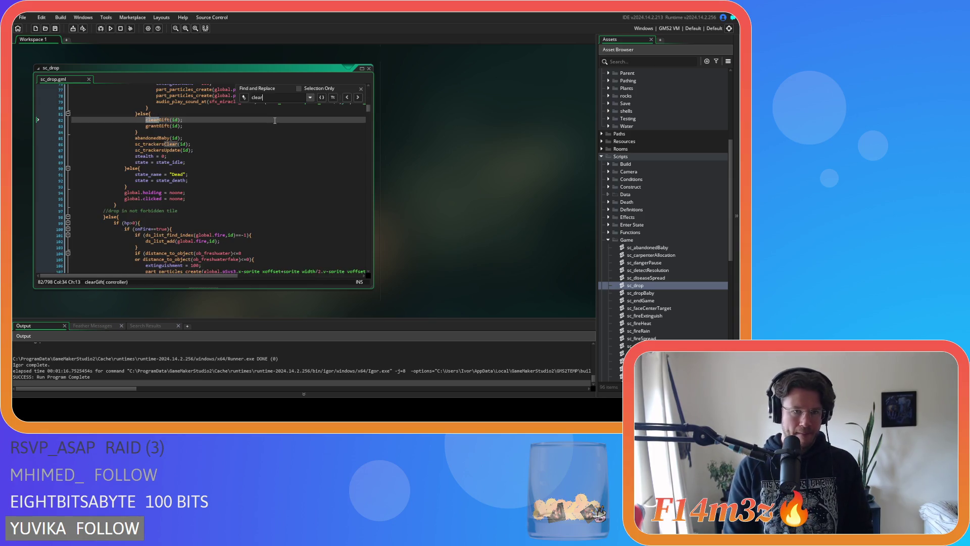
left_click(360, 89)
key("shift+Home")
key("shift+Home")
key("BackSpace")
key("BackSpace")
scroll(198, 154, "down", 1)
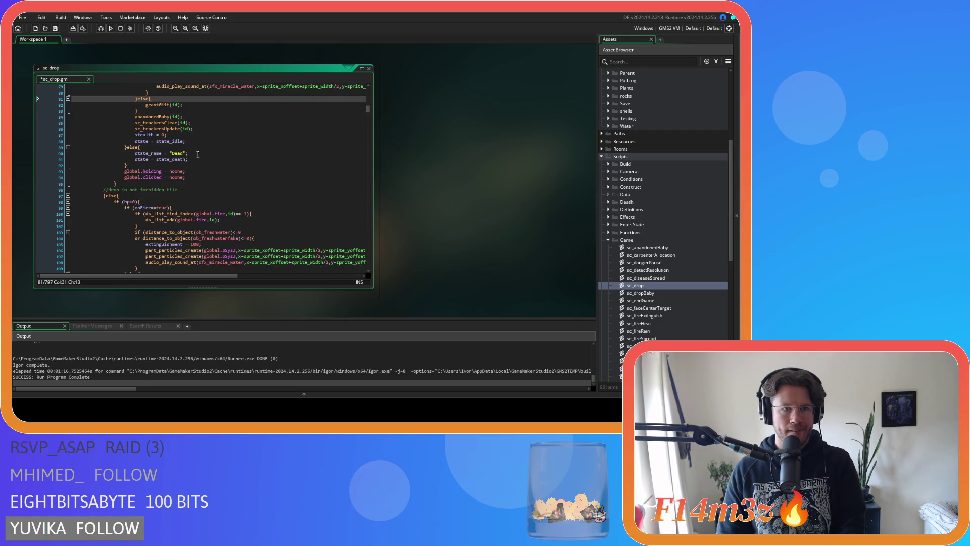
key("ctrl+d")
key("ctrl+z")
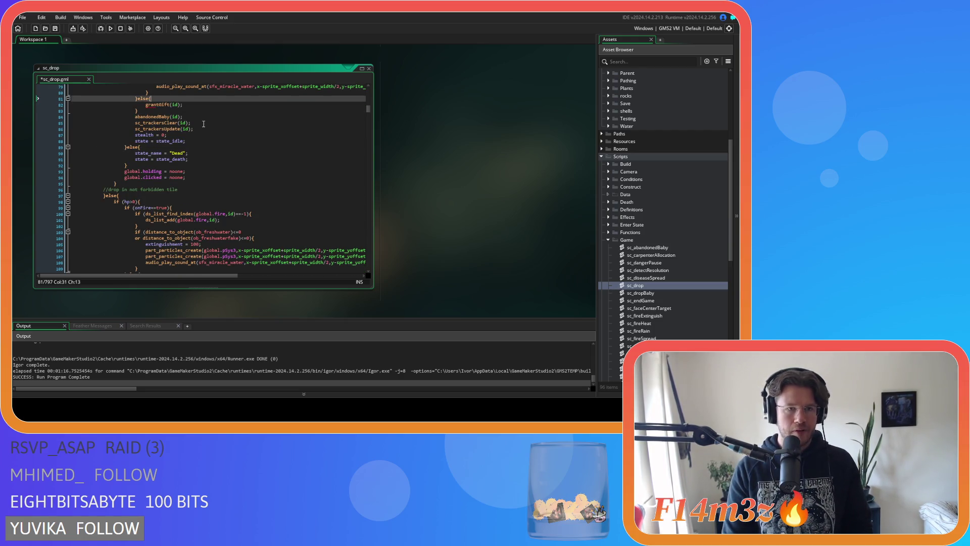
Step: Delete the second clearGift(id) line and save sc_drop
left_click(202, 124)
key("ctrl+f")
type("clear")
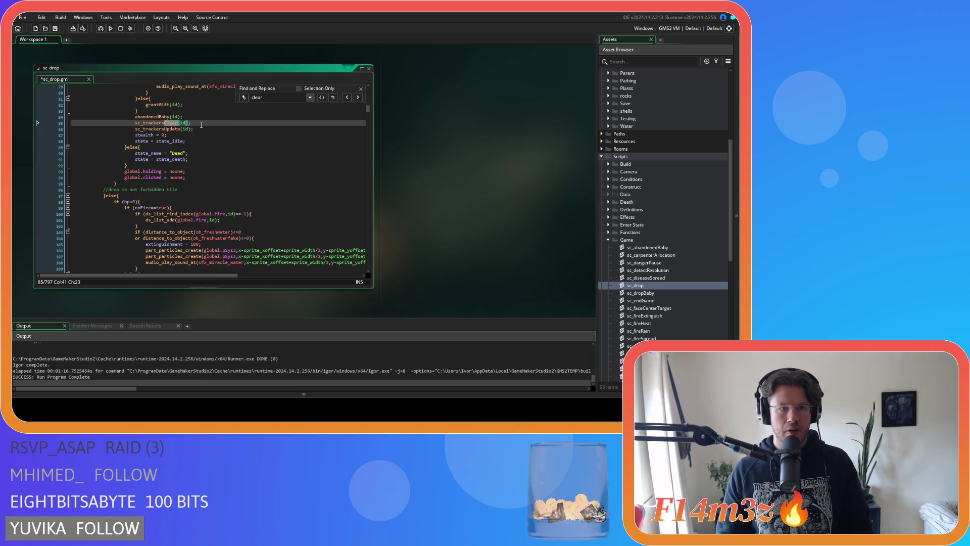
left_click(355, 97)
left_click_drag(173, 119, 43, 119)
key("BackSpace")
key("BackSpace")
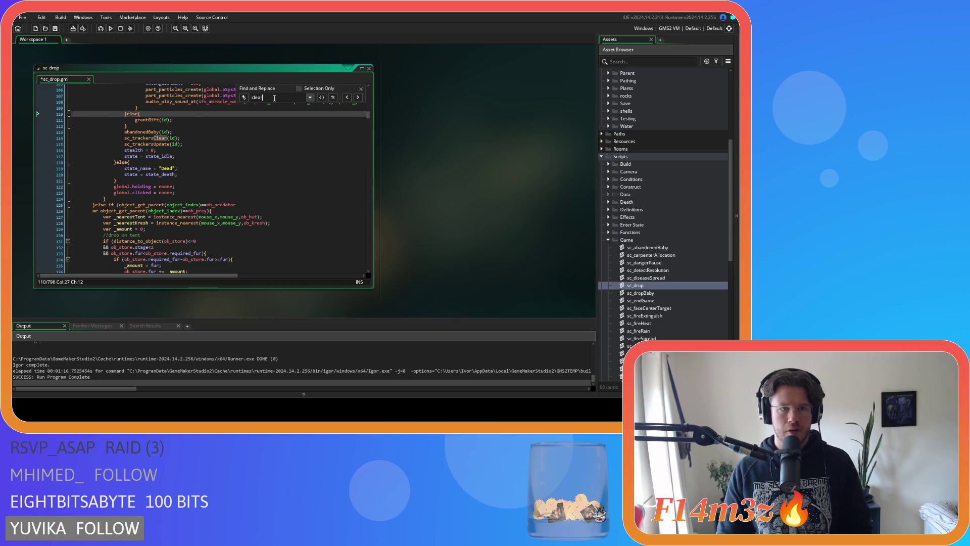
type("Gift")
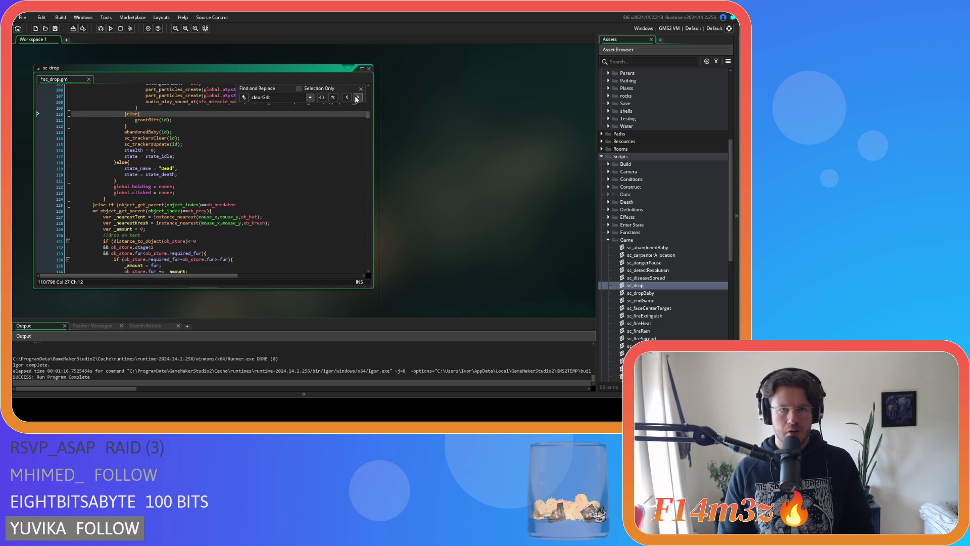
left_click(361, 88)
key("ctrl+s")
Step: Open the grantGift definition beside sc_drop and go to the Shaman branch's clearGift call
left_click(153, 119)
middle_click(153, 119)
left_click(373, 161)
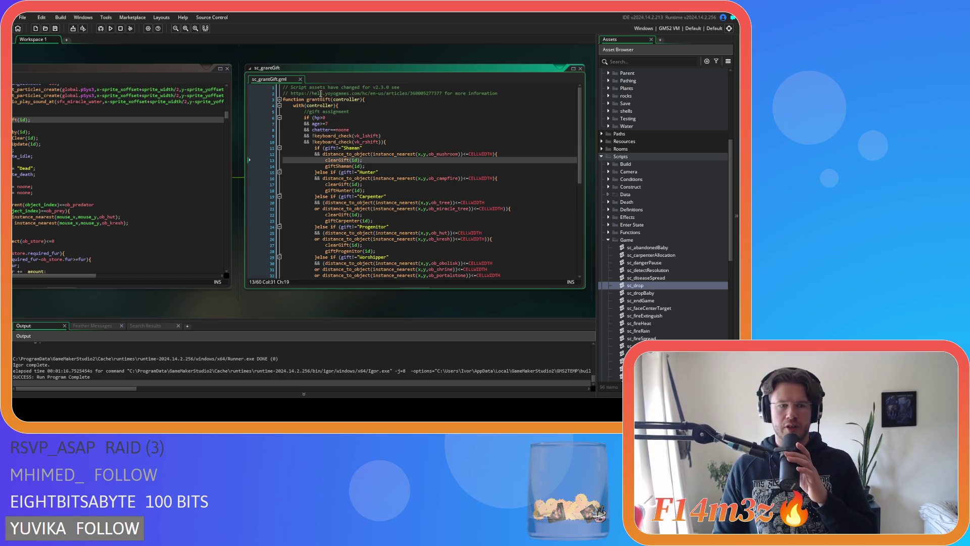
Step: Open sc_clearGift from the Shaman clearGift call and inspect the StoreLumber and StoreFirewood responder resets
left_click(334, 160)
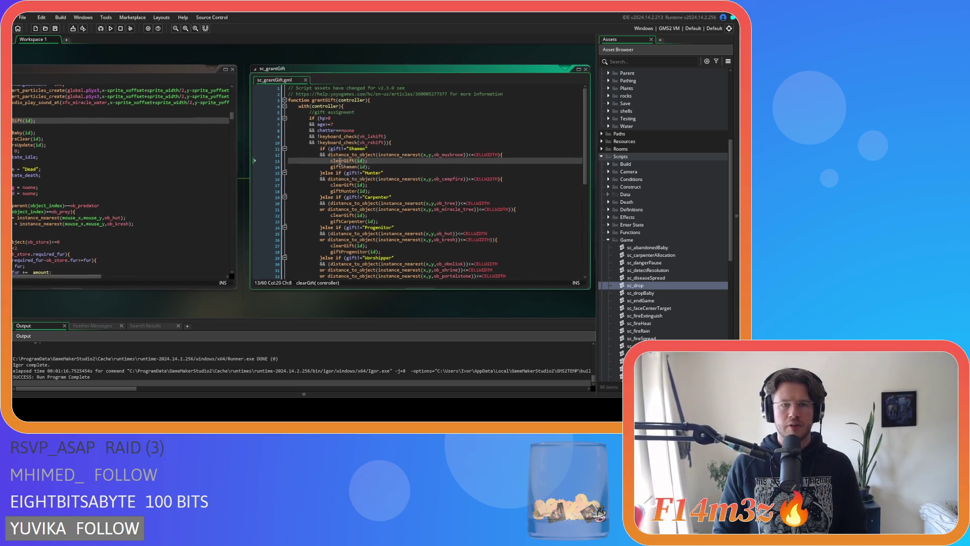
middle_click(344, 163)
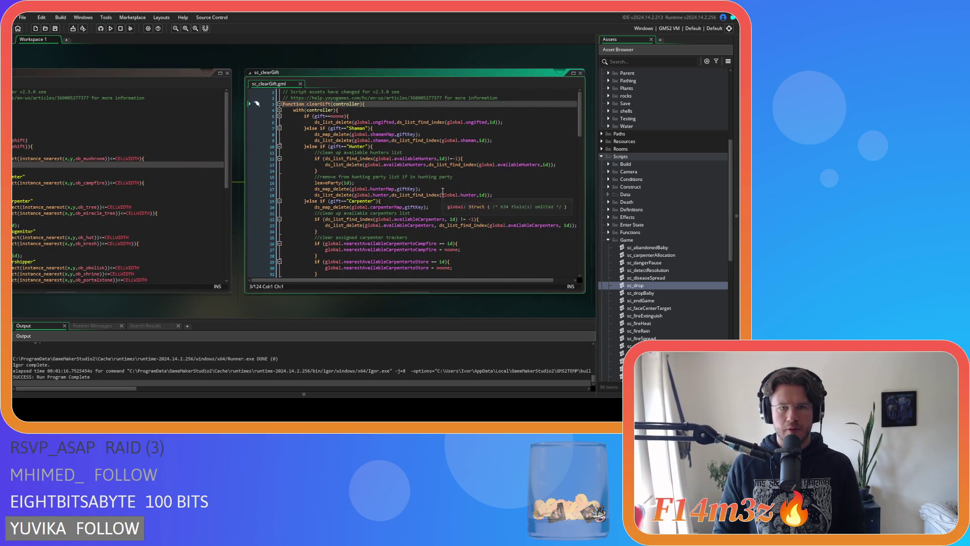
scroll(447, 177, "down", 6)
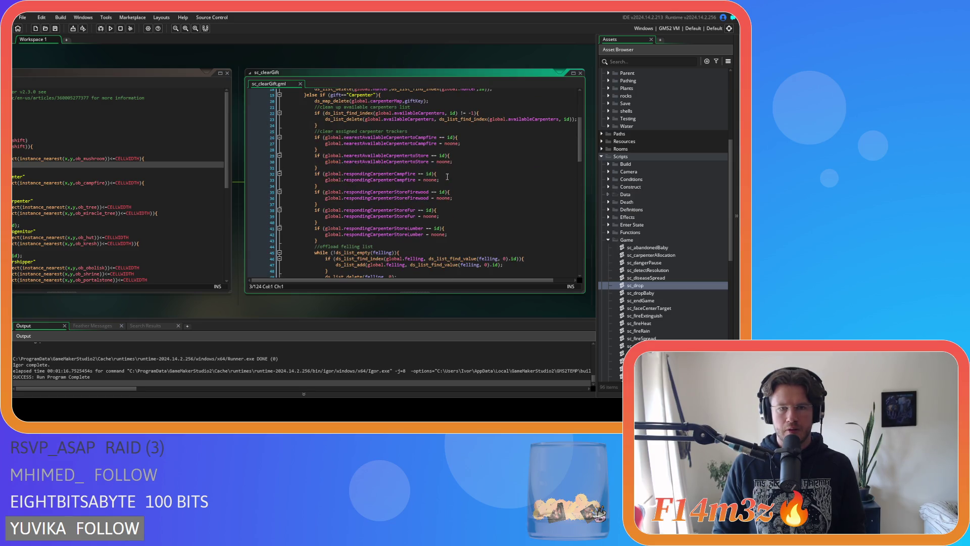
left_click(467, 229)
left_click(463, 234)
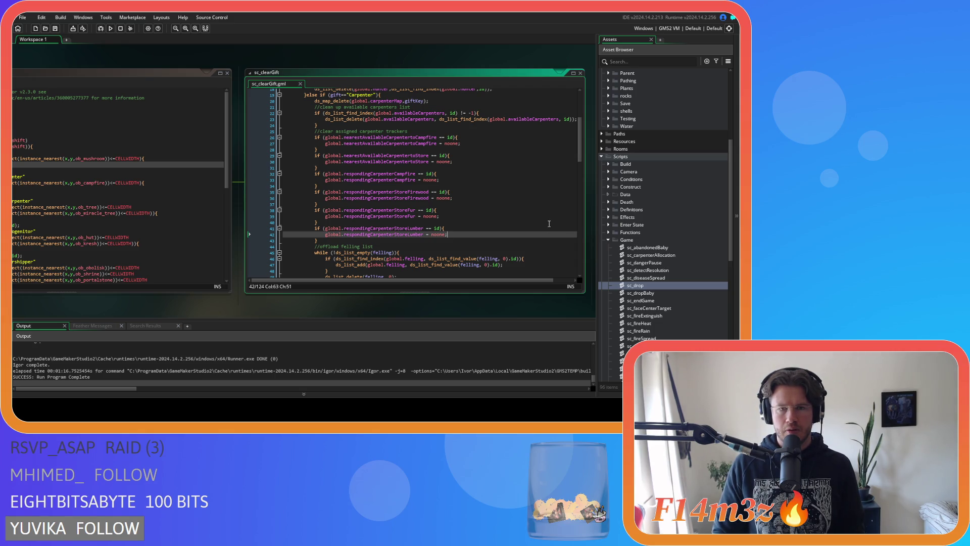
left_click(460, 193)
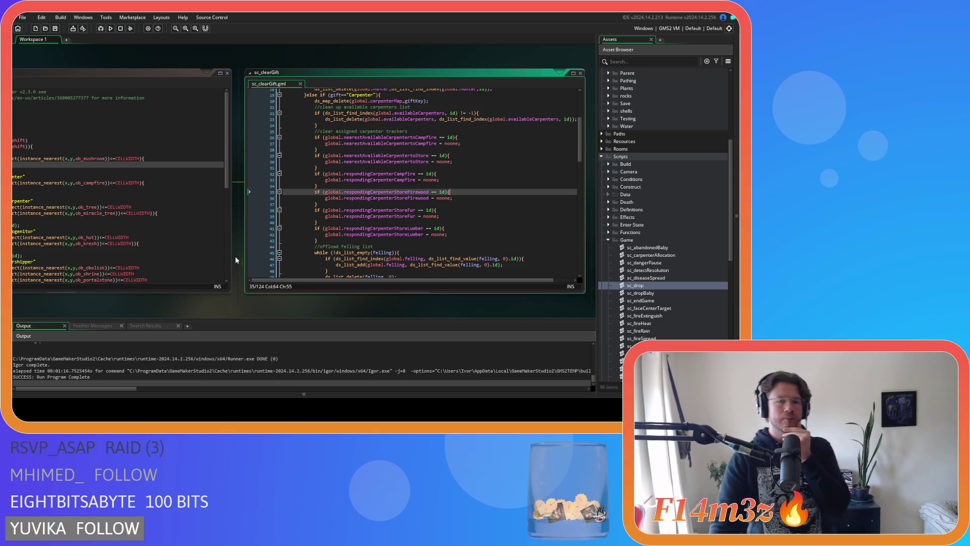
Step: Pan and scroll through sc_grantGift's gift branches, then close the sc_clearGift window
mouse_move(214, 314)
left_mouse_down()
mouse_move(309, 321)
mouse_move(352, 307)
left_mouse_up()
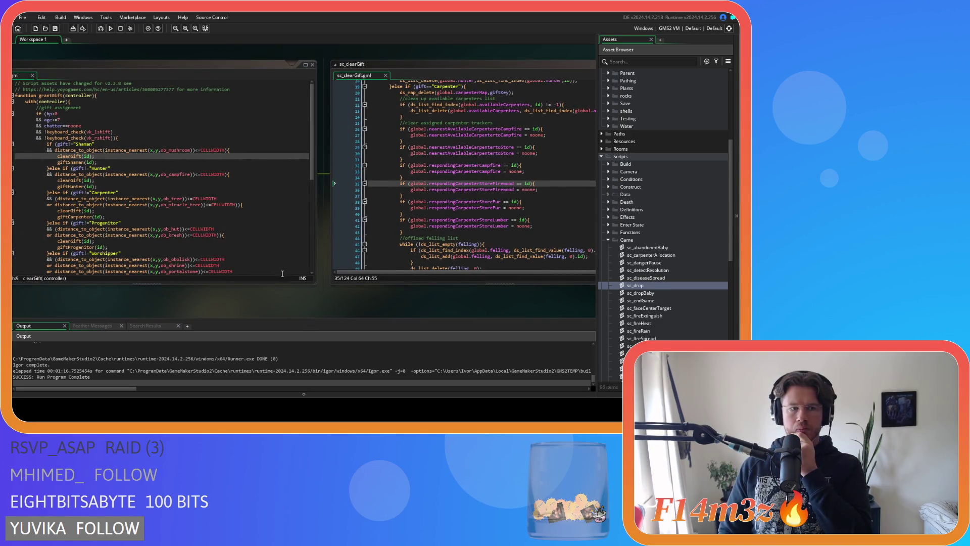
scroll(230, 249, "down", 9)
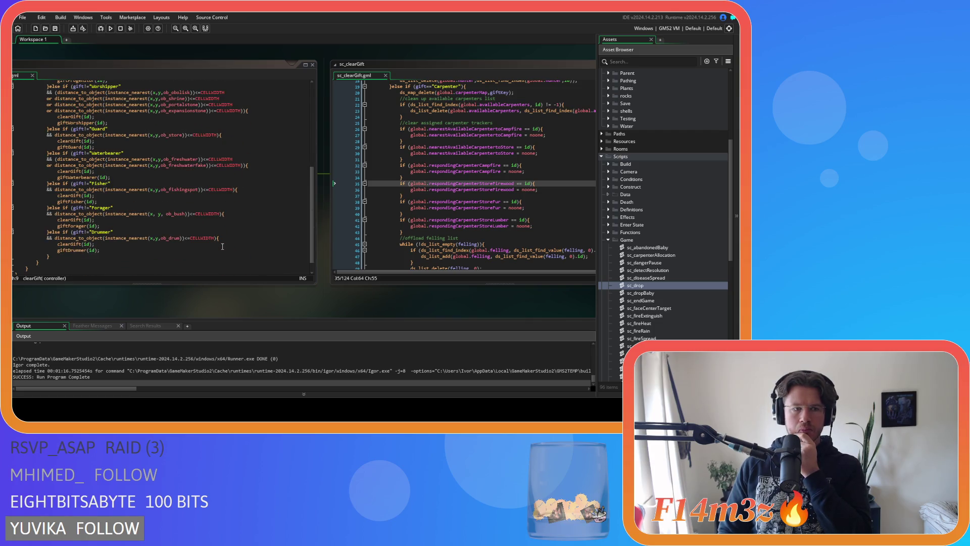
scroll(222, 246, "up", 4)
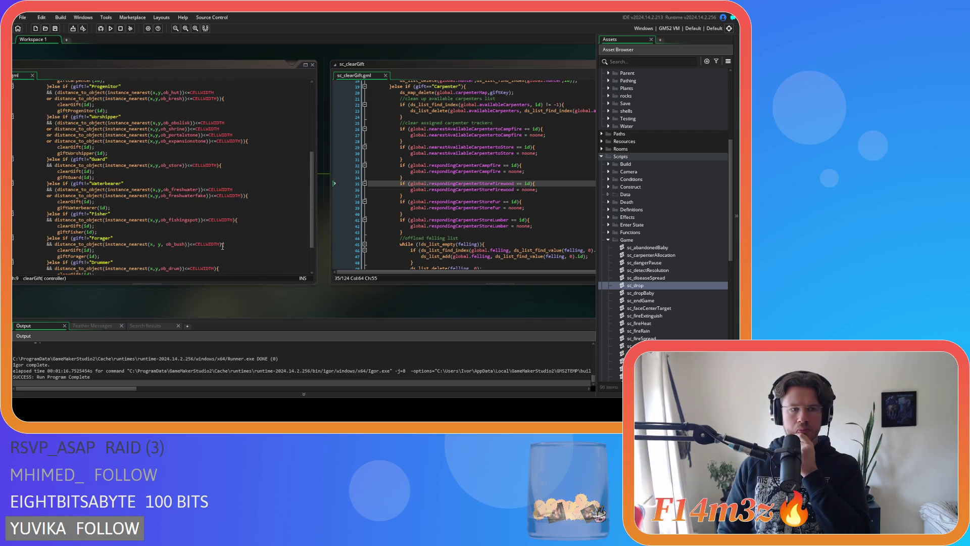
scroll(222, 246, "up", 5)
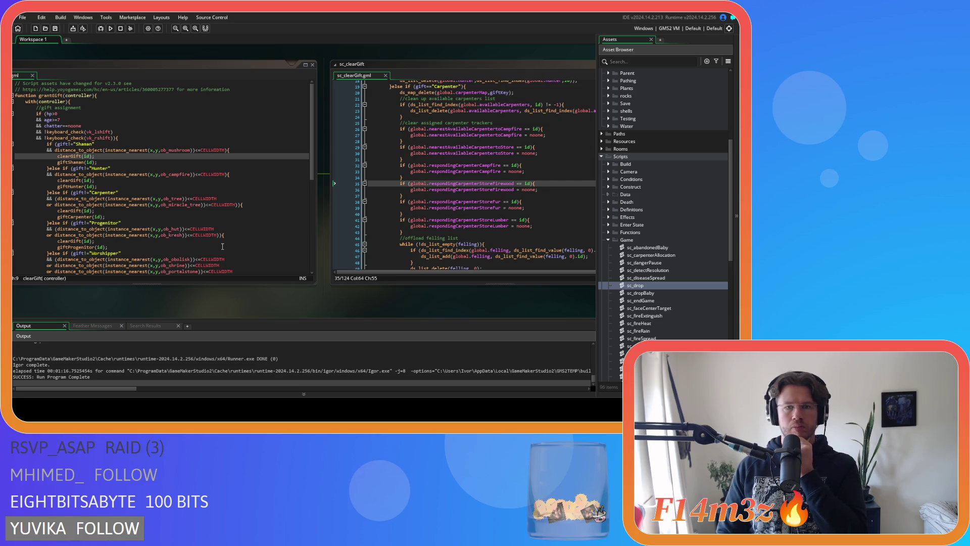
left_click_drag(432, 309, 297, 329)
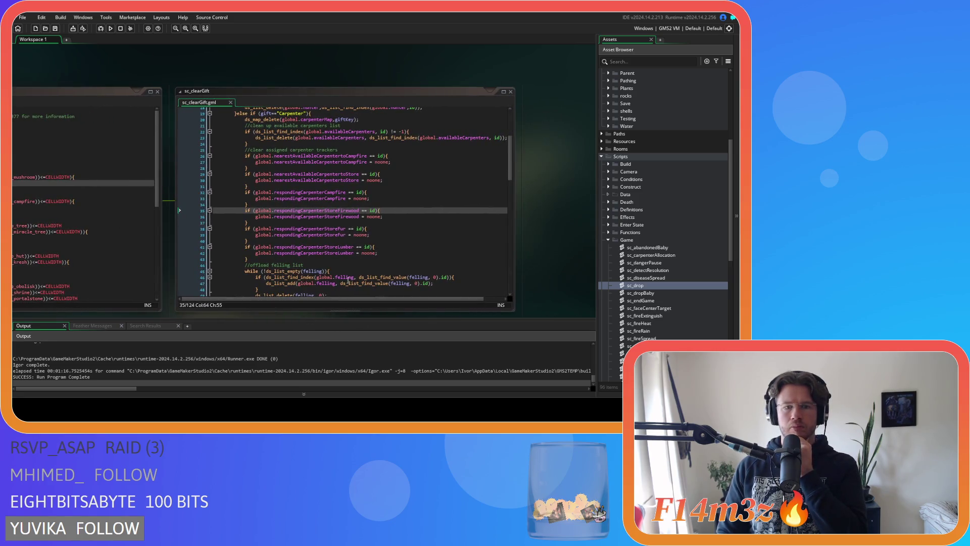
scroll(386, 253, "down", 1)
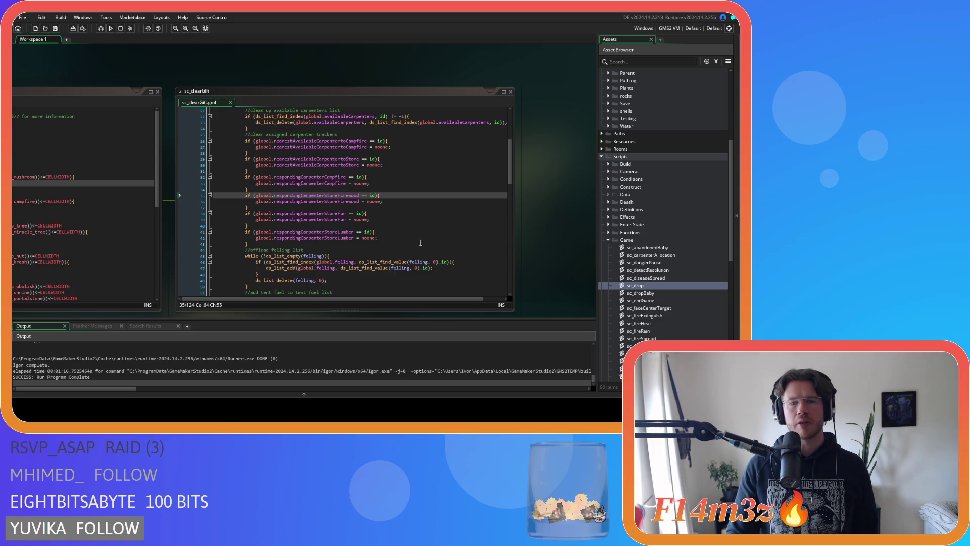
left_click(231, 103)
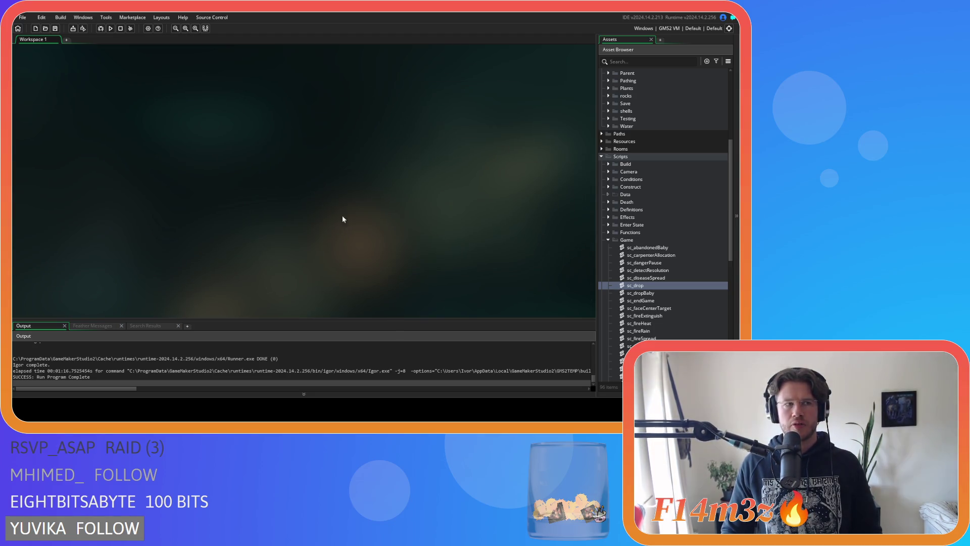
Step: Collapse the Game scripts folder and toggle the Scripts folder closed and open again
left_click(608, 239)
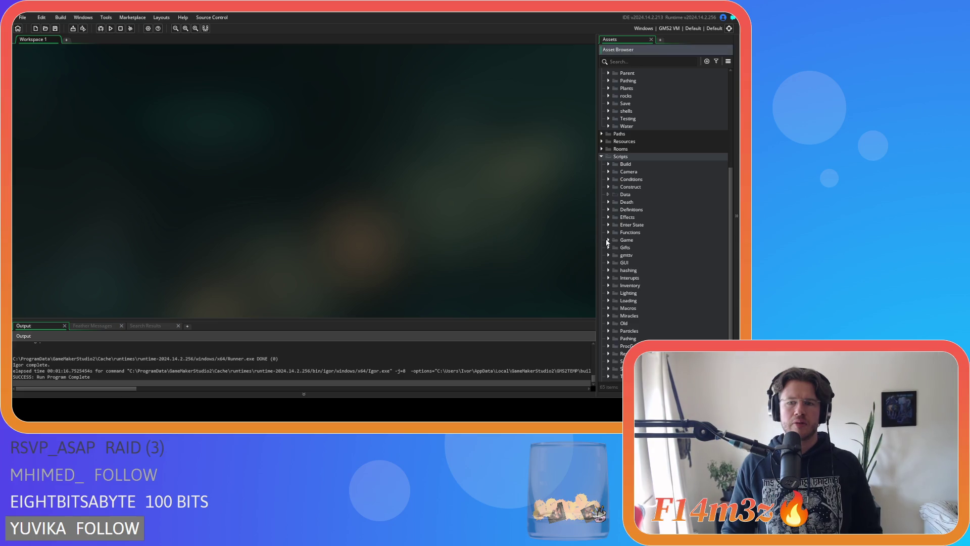
left_click(601, 157)
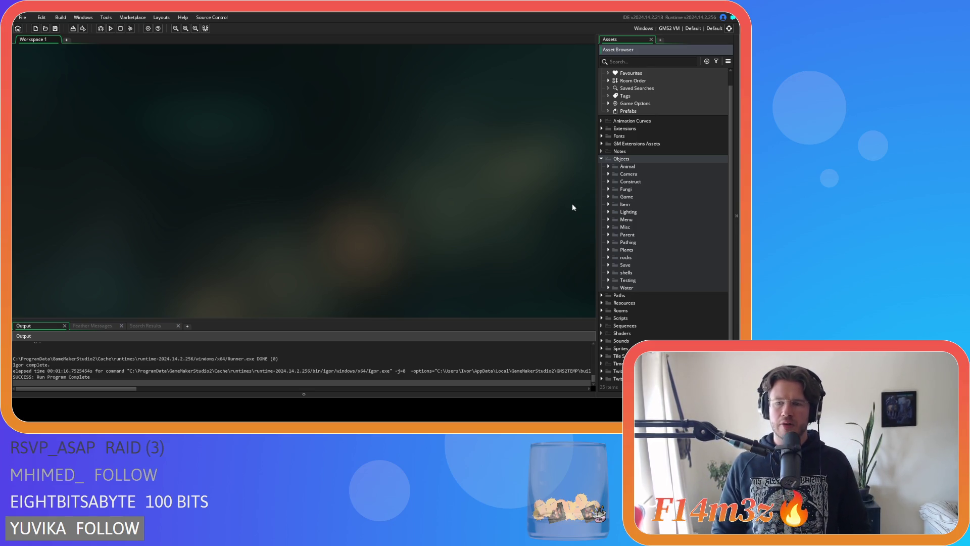
left_click(602, 318)
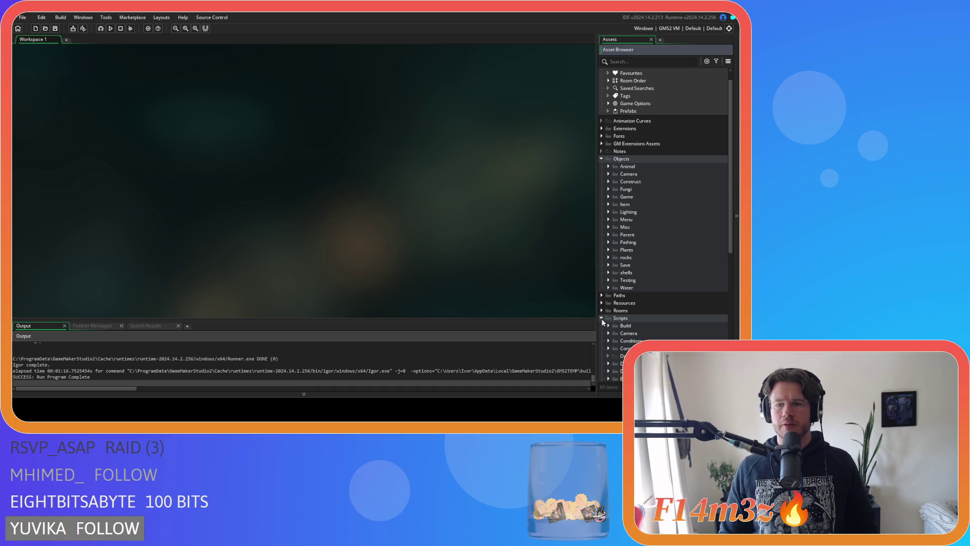
left_click(601, 319)
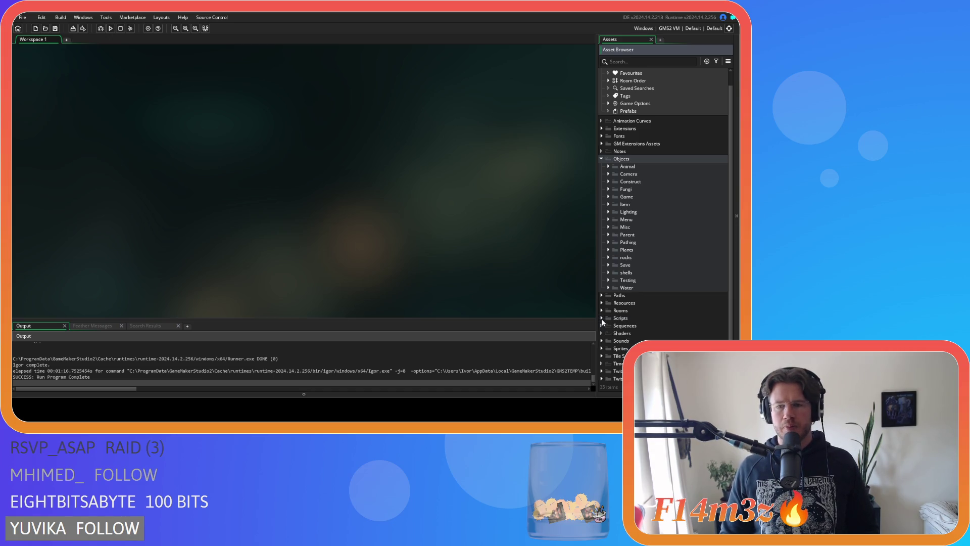
left_click(601, 318)
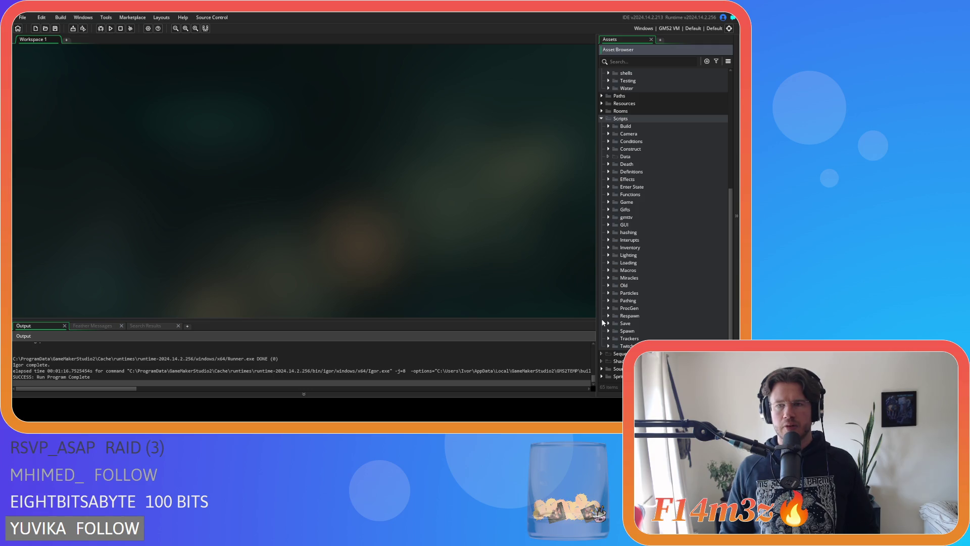
Step: Show the sc_load scripts in Loading, then expand Objects > Animal > Human to list ob_human
left_click(608, 263)
scroll(652, 243, "down", 5)
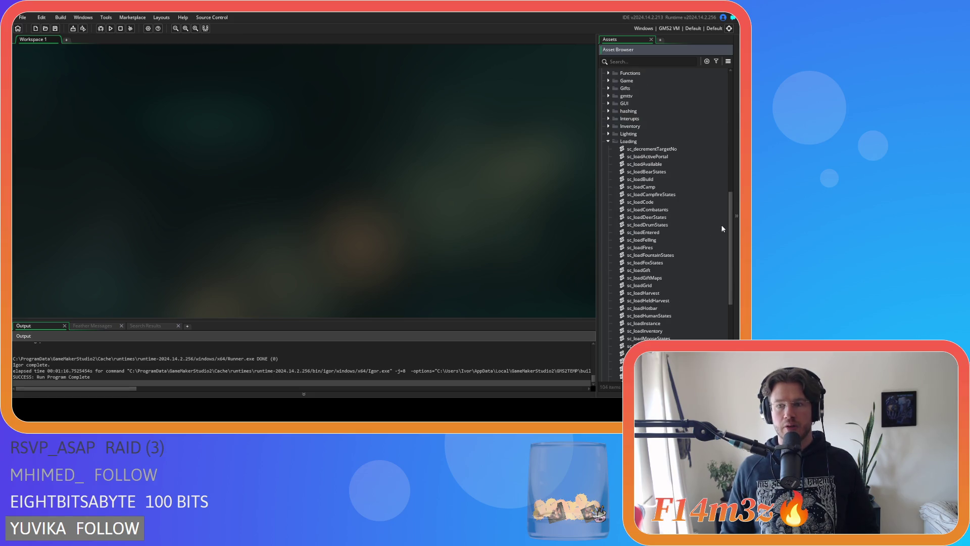
left_click_drag(730, 244, 732, 260)
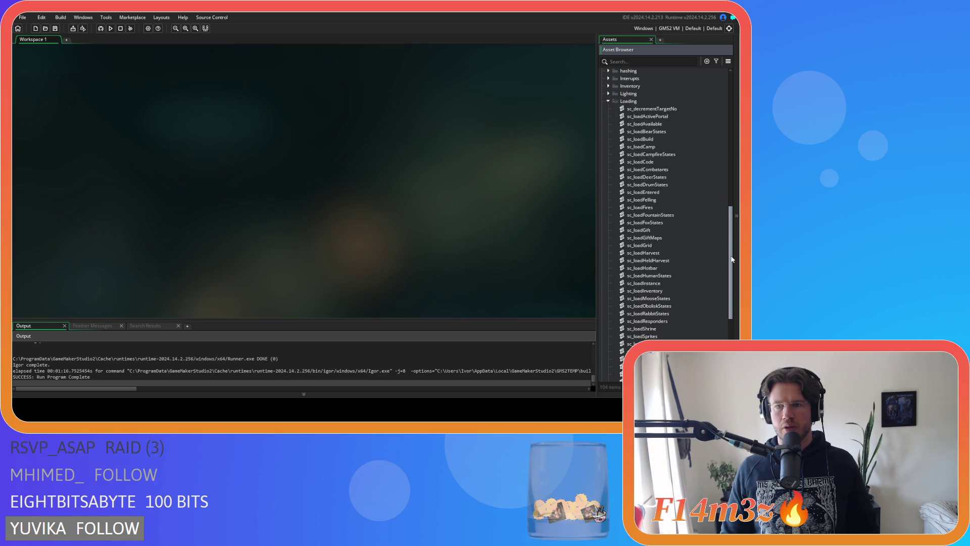
mouse_move(731, 259)
left_mouse_down()
mouse_move(730, 282)
mouse_move(729, 121)
left_mouse_up()
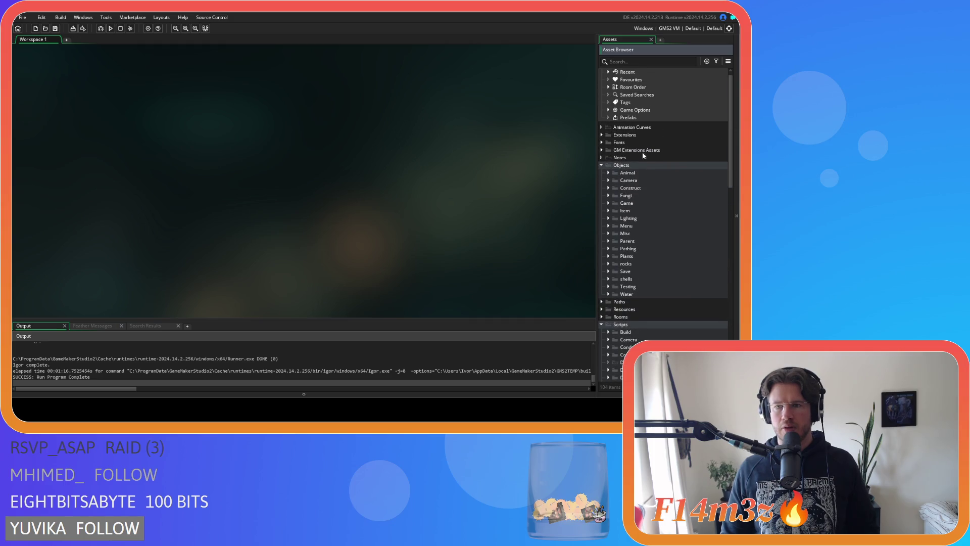
left_click(608, 172)
left_click(615, 180)
Step: Open ob_human's Step event code and read down through it
double_click(631, 189)
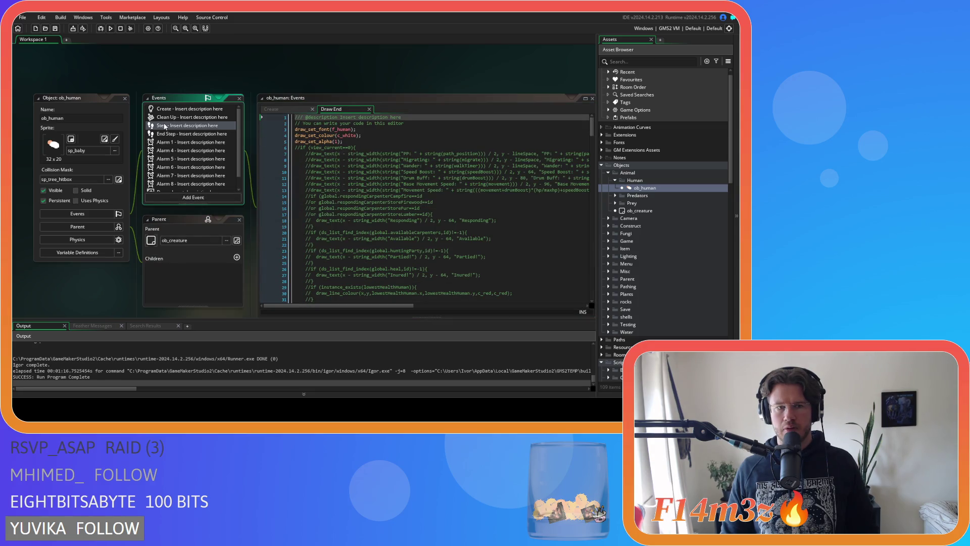
left_click(165, 126)
left_click_drag(388, 112, 328, 109)
scroll(445, 181, "down", 3)
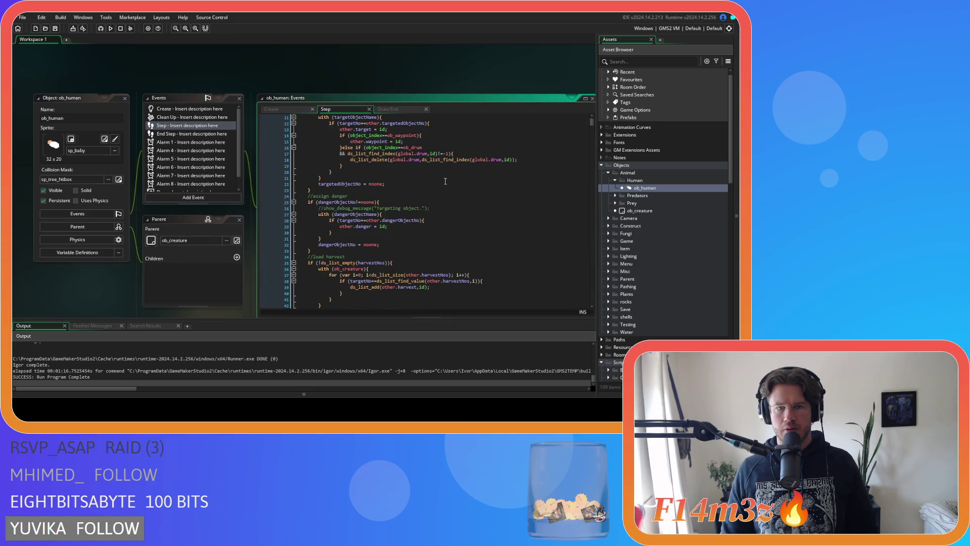
scroll(445, 181, "down", 3)
scroll(445, 180, "down", 20)
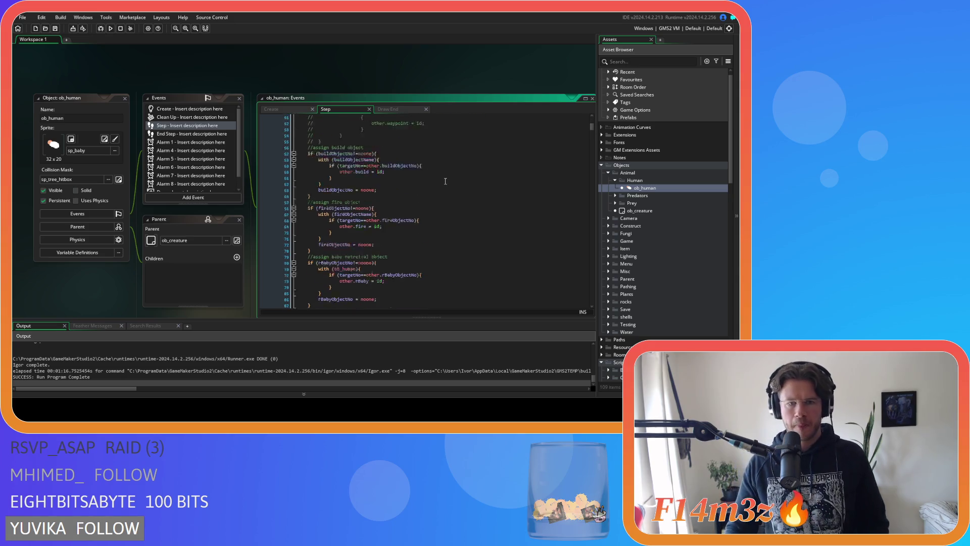
scroll(445, 181, "down", 8)
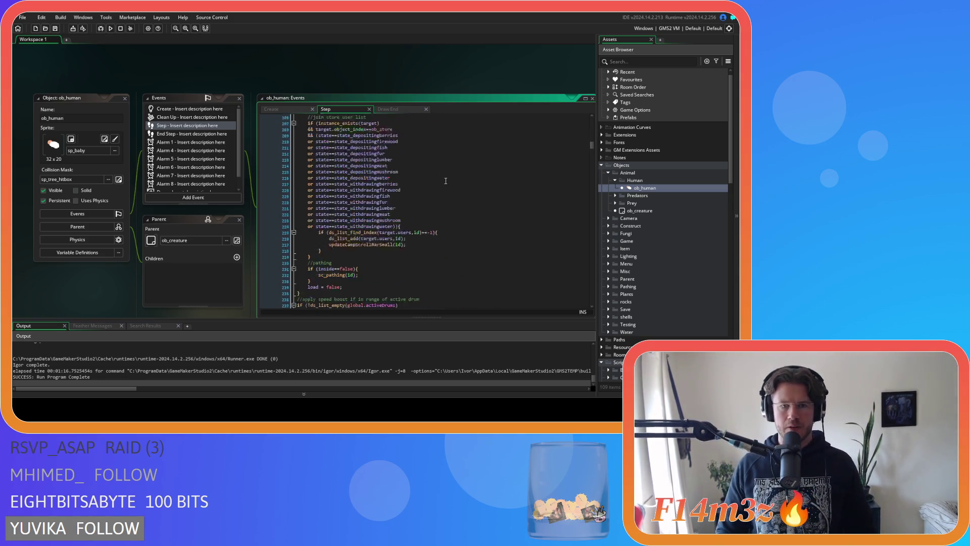
scroll(457, 188, "down", 4)
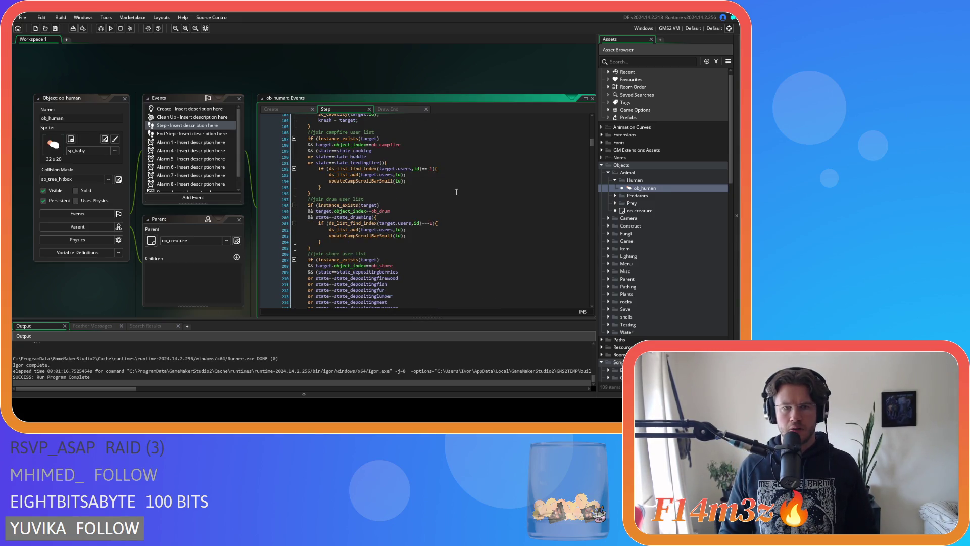
Step: Return to the top of the Step code and close the ob_human editor
scroll(456, 192, "up", 9)
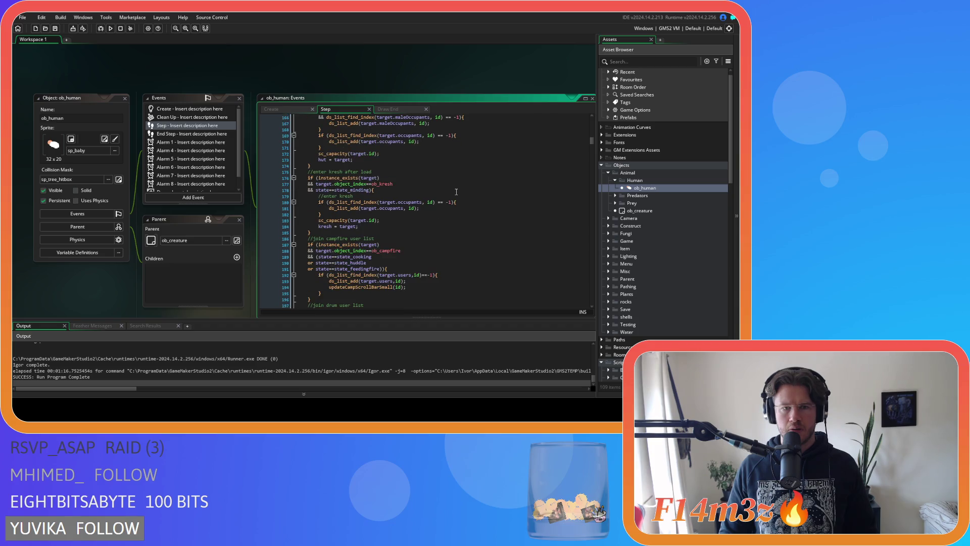
scroll(456, 192, "up", 20)
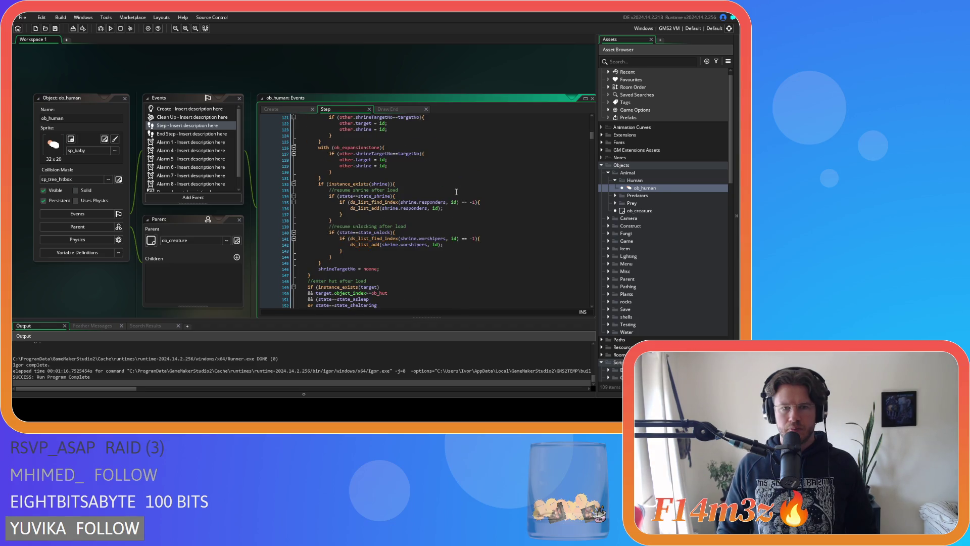
scroll(456, 192, "up", 20)
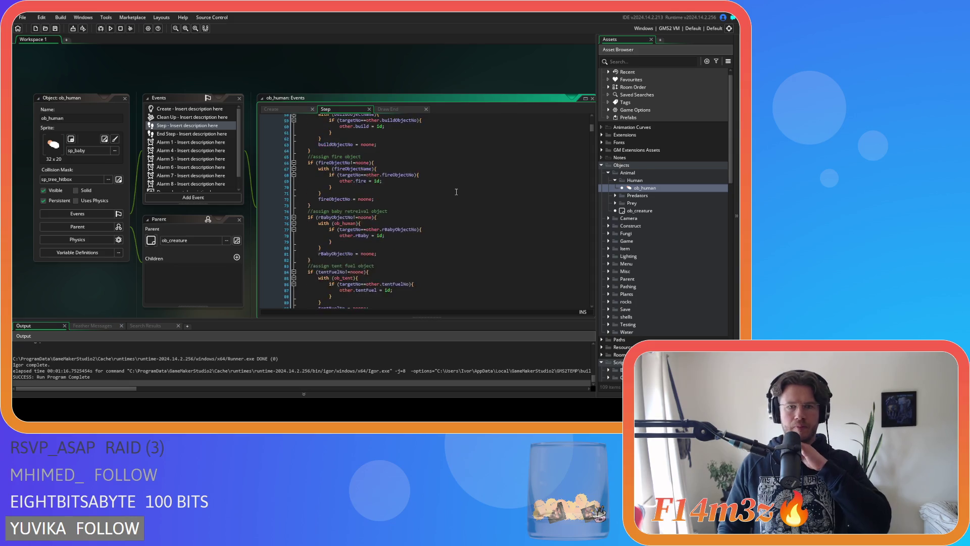
scroll(456, 192, "up", 2)
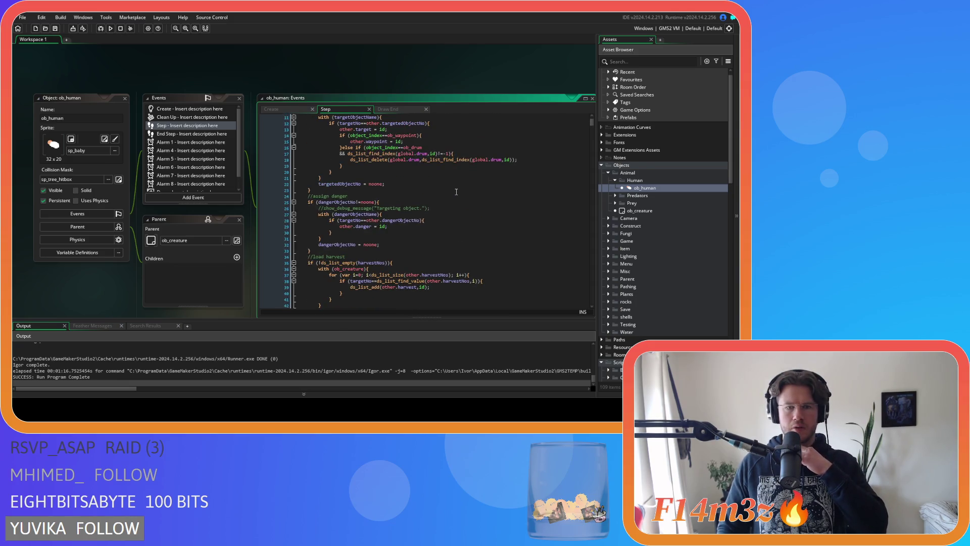
scroll(457, 192, "up", 4)
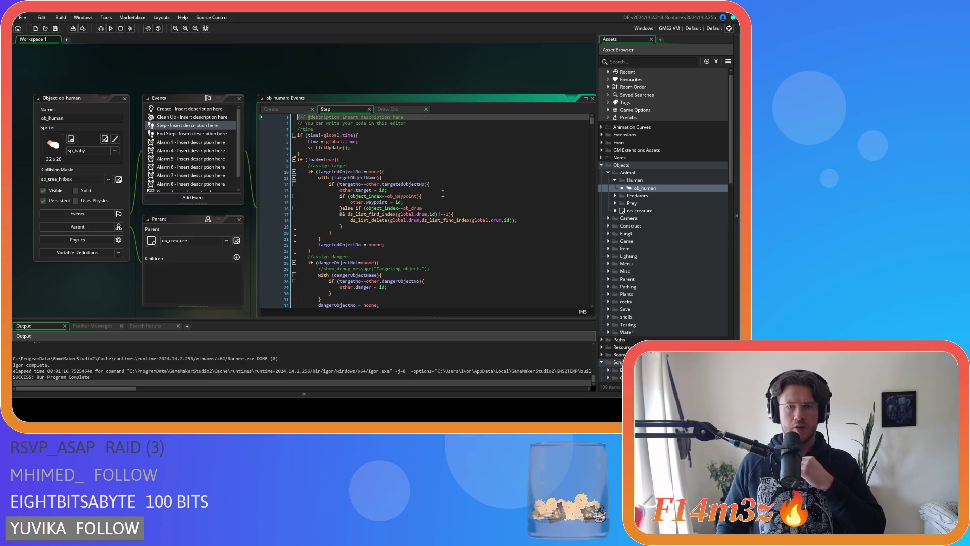
left_click(125, 98)
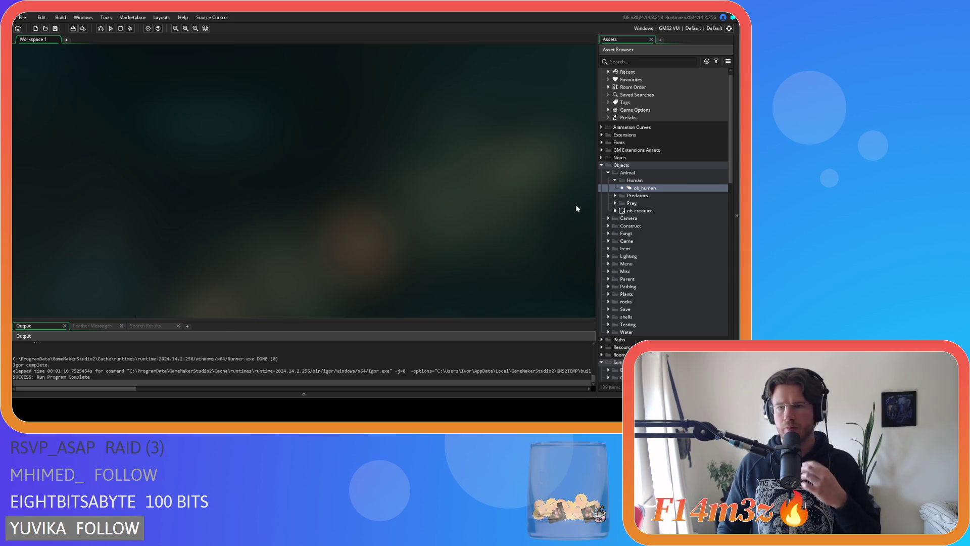
Step: Collapse the Human and Animal folders and open the sc_loadAvailable script
left_click(614, 180)
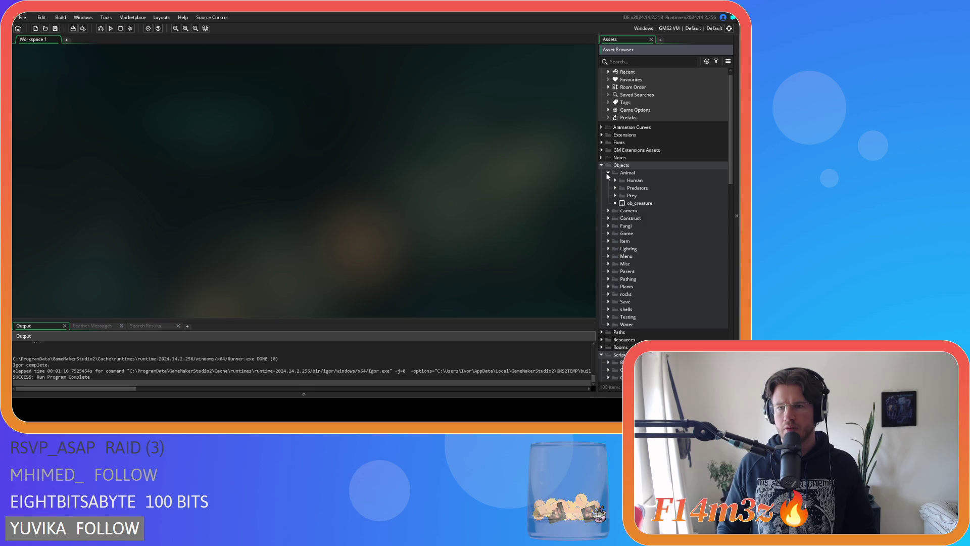
left_click(607, 172)
scroll(618, 216, "down", 10)
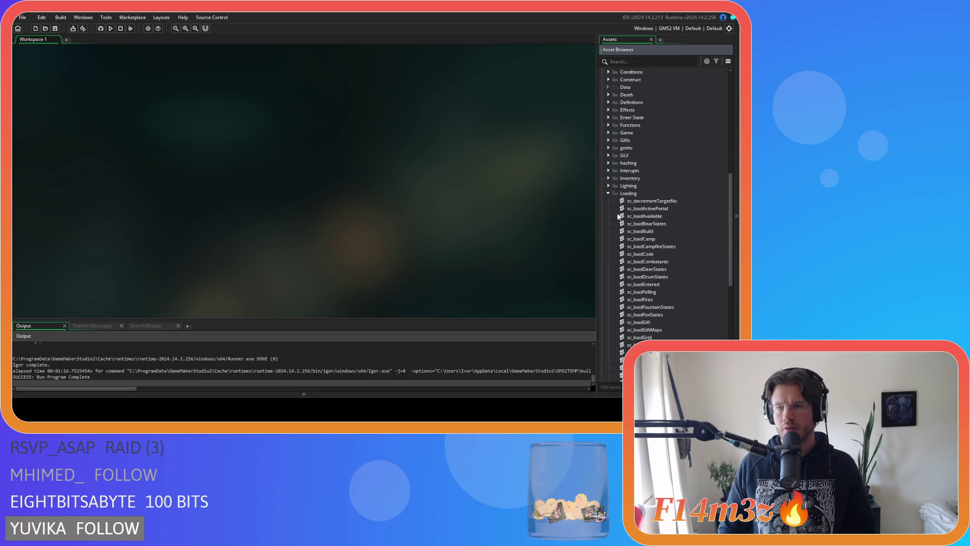
double_click(647, 217)
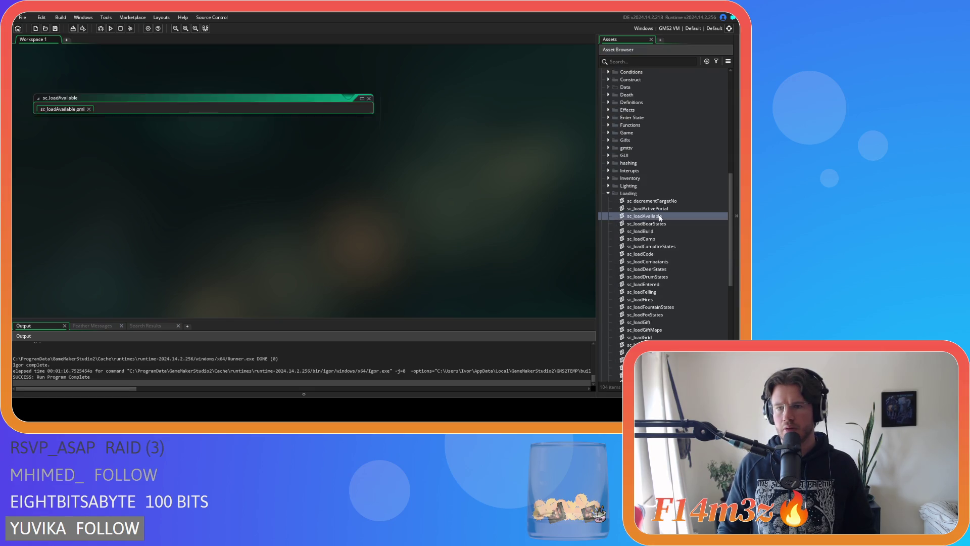
Step: Inspect lines 22–25 of sc_loadAvailable, selecting line 25's ds_list_add call, then collapse Loading
left_click(229, 233)
left_click_drag(229, 234, 105, 235)
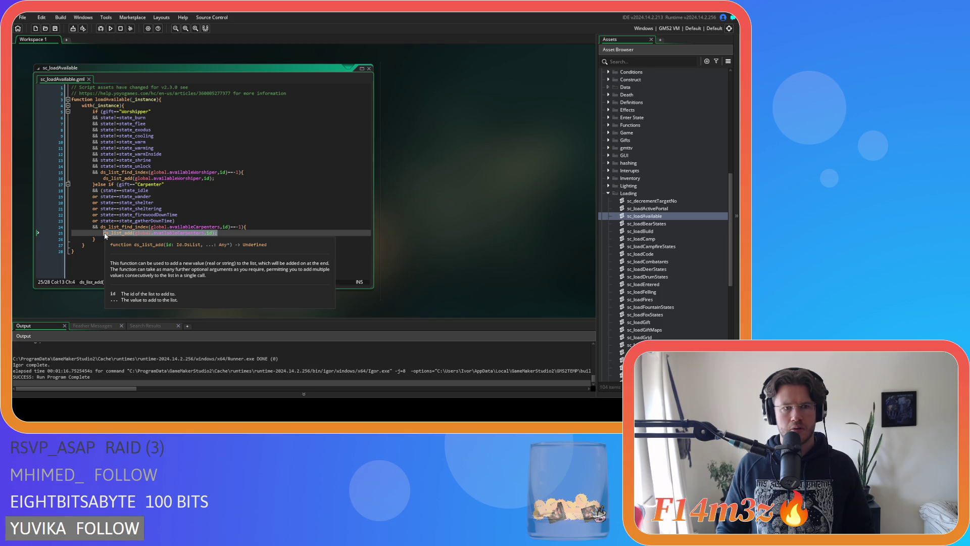
left_click(295, 213)
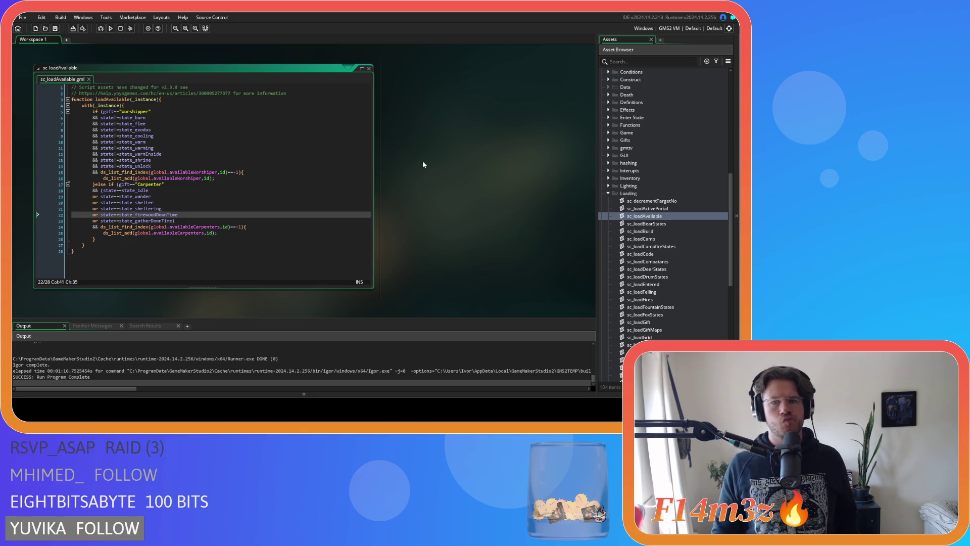
scroll(626, 298, "down", 2)
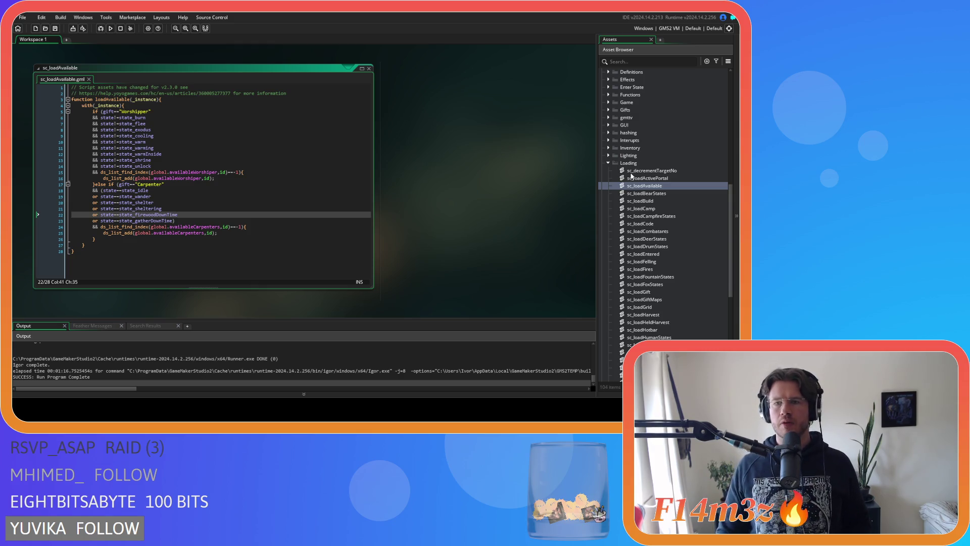
left_click(607, 163)
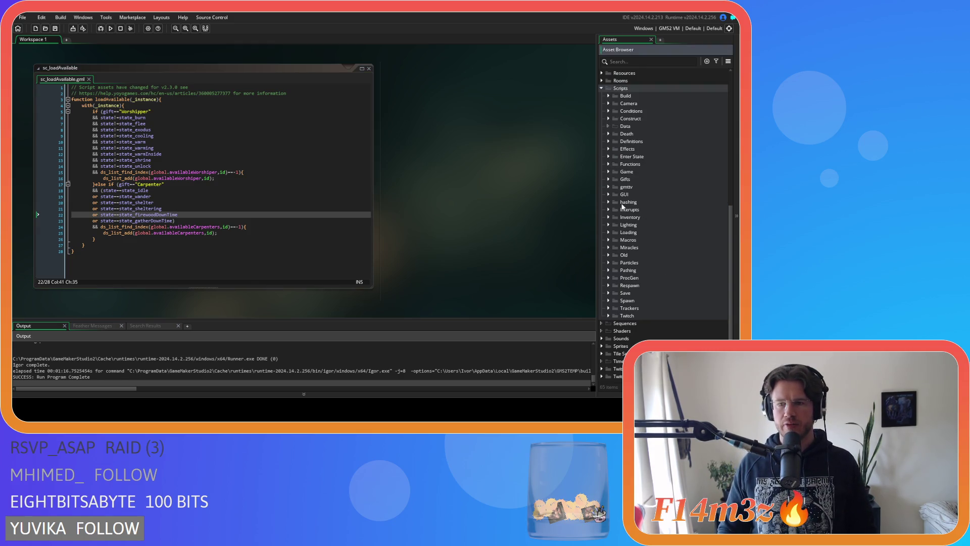
Step: Expand the Save scripts folder, review sc_saveController's code and close it
left_click(614, 291)
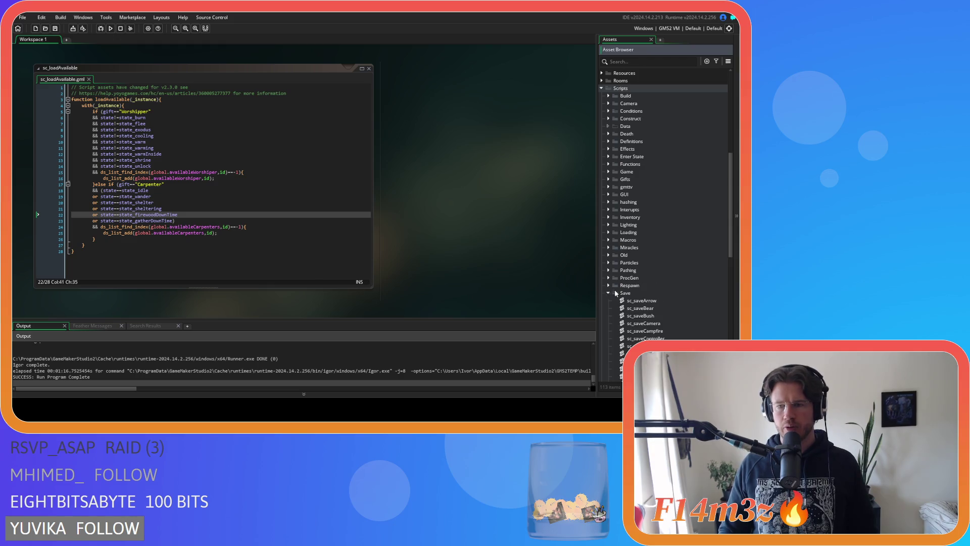
scroll(637, 278, "down", 8)
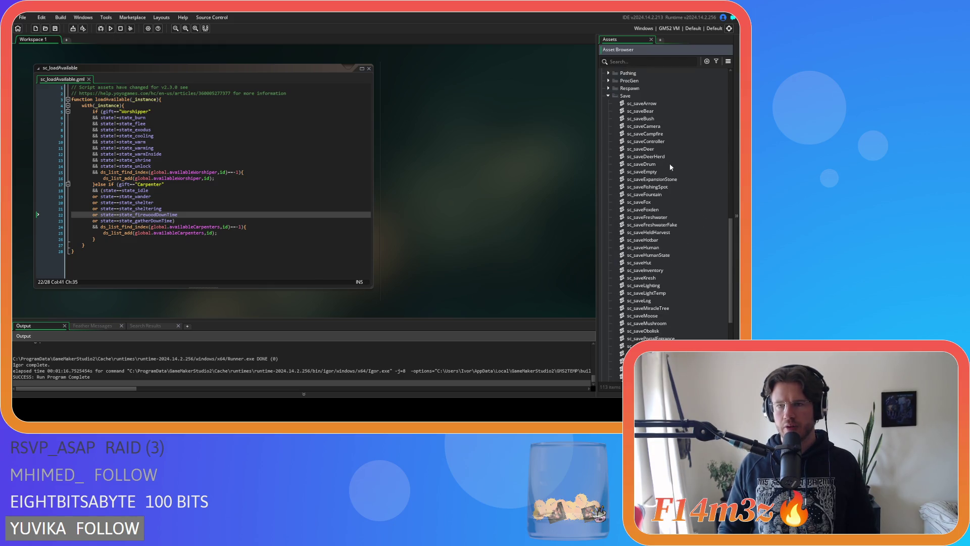
double_click(647, 141)
scroll(368, 194, "down", 2)
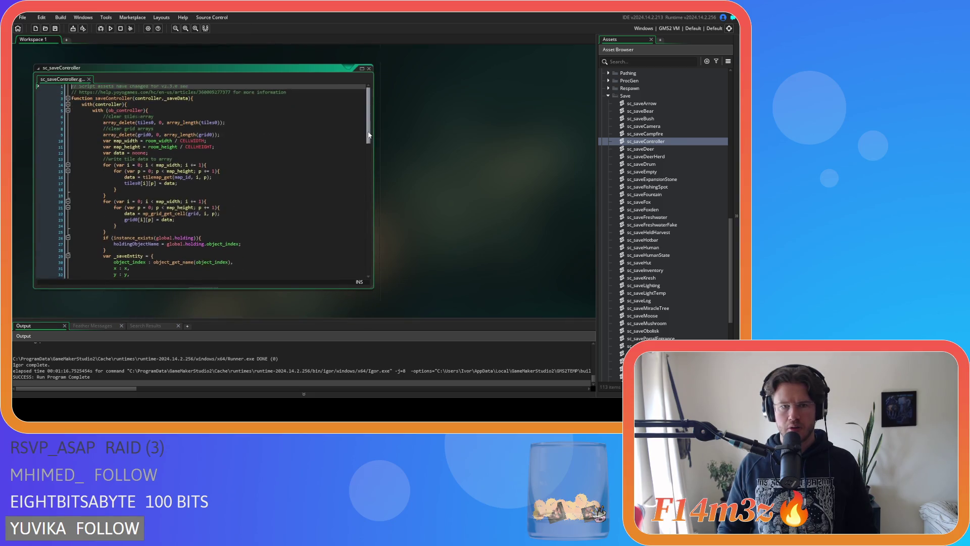
mouse_move(368, 193)
left_mouse_down()
mouse_move(369, 254)
mouse_move(366, 192)
left_mouse_up()
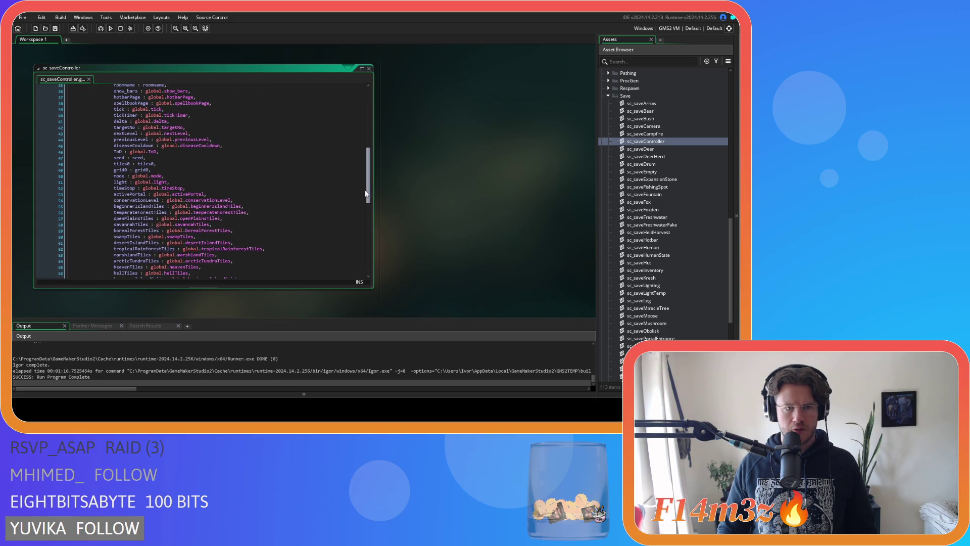
left_click(369, 68)
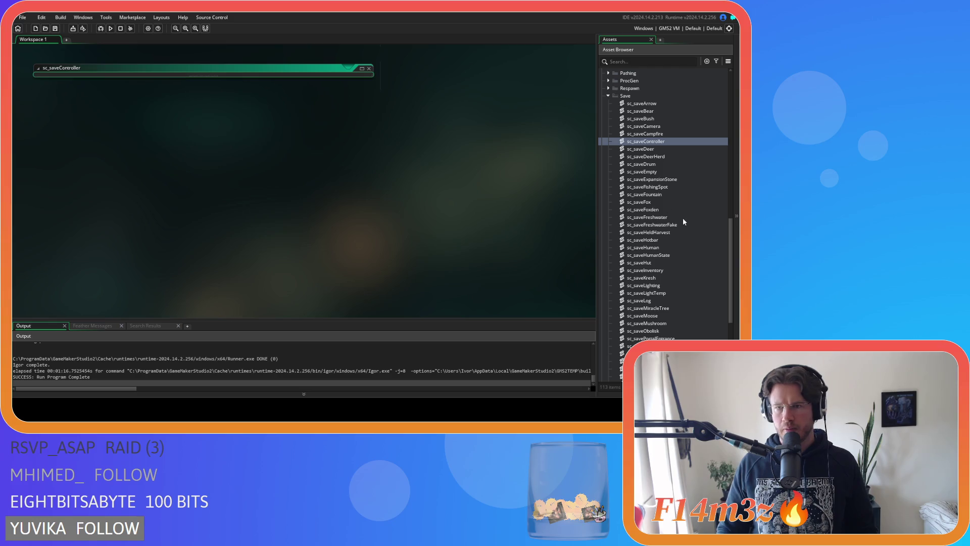
scroll(660, 275, "down", 2)
scroll(661, 277, "down", 6)
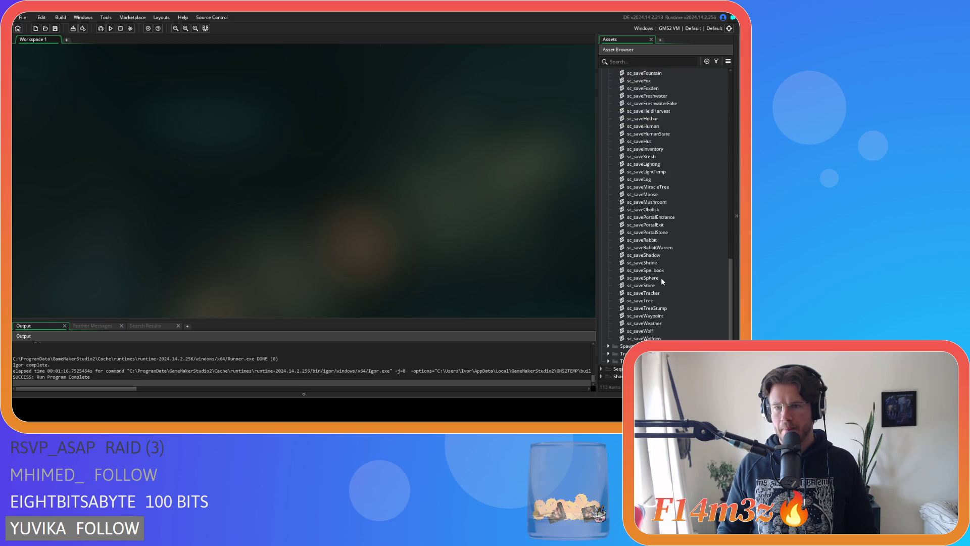
Step: View the sc_saveStore script and close it again
double_click(656, 285)
scroll(257, 143, "down", 5)
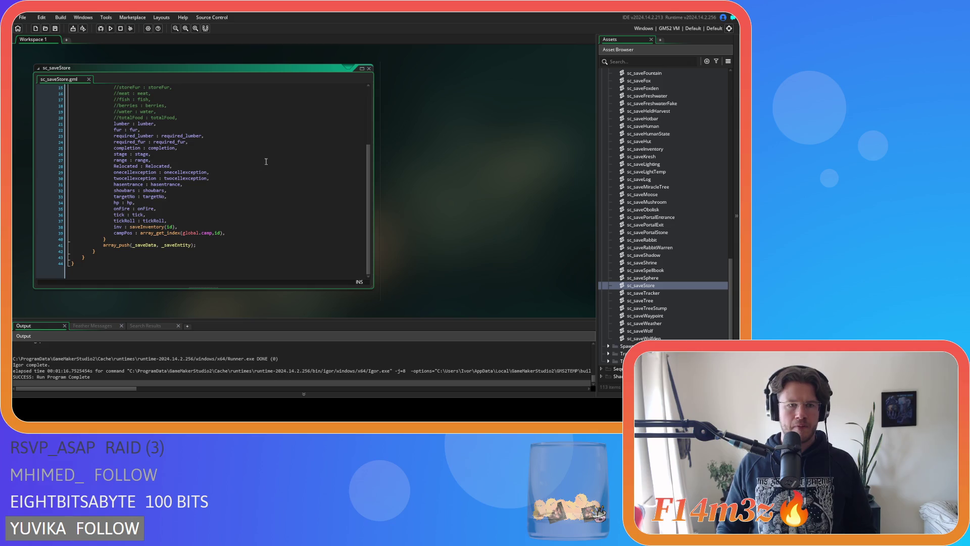
left_click(368, 68)
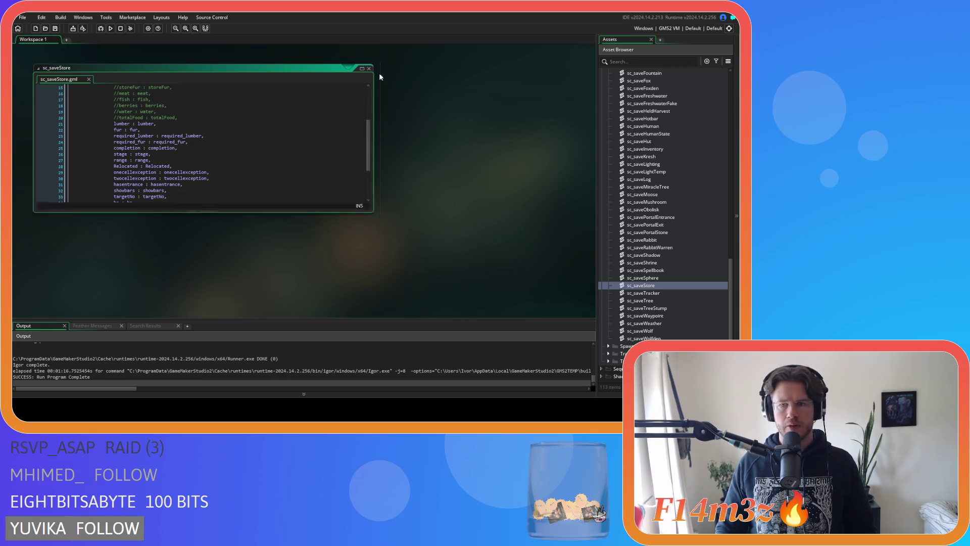
scroll(695, 267, "up", 3)
scroll(694, 265, "up", 6)
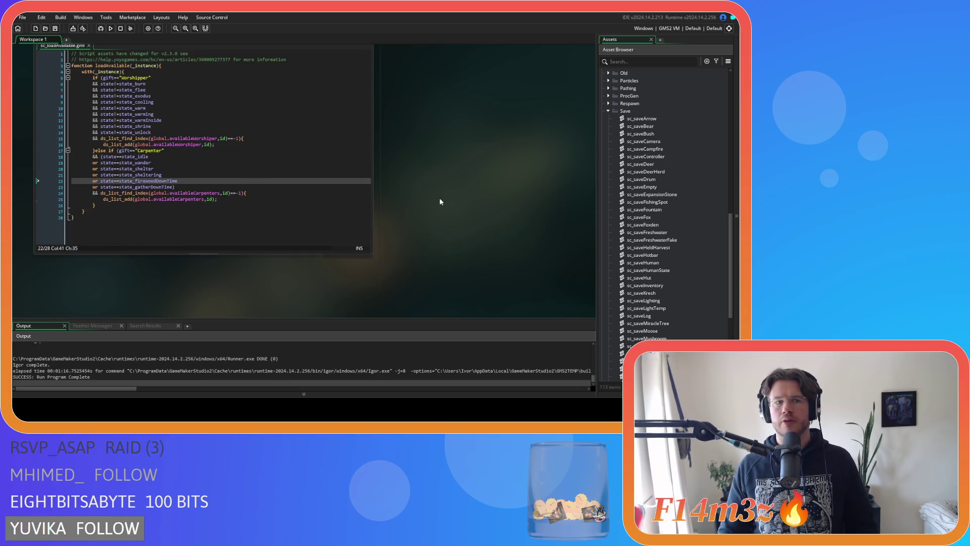
Step: Close all open script windows using the workspace's Windows > Close All
right_click(419, 180)
mouse_move(432, 190)
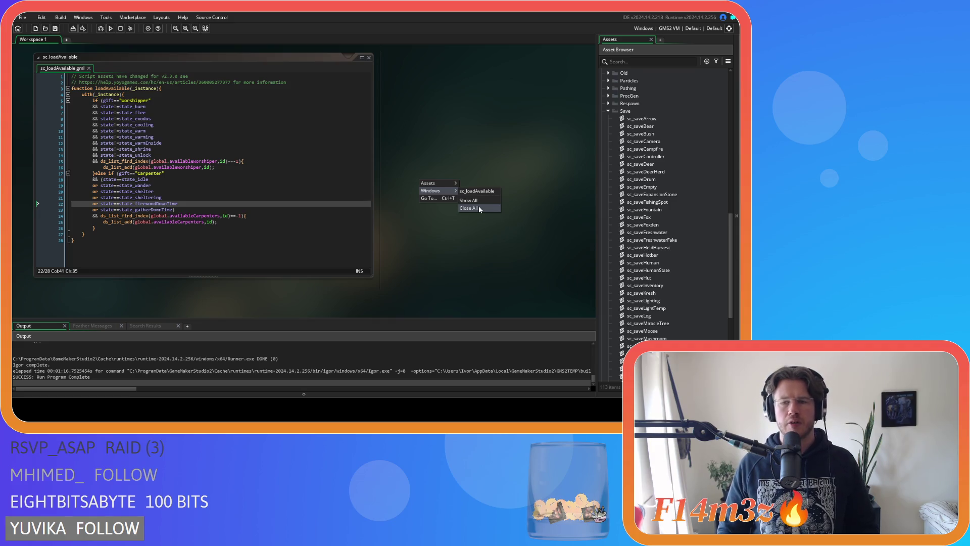
left_click(479, 207)
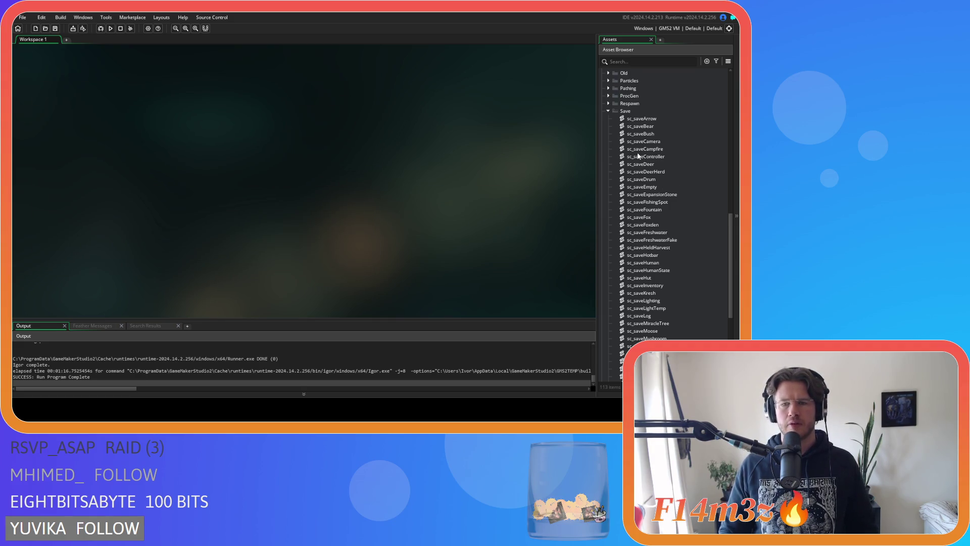
Step: Review the sc_saveHumanState script's code and close it
scroll(640, 212, "down", 2)
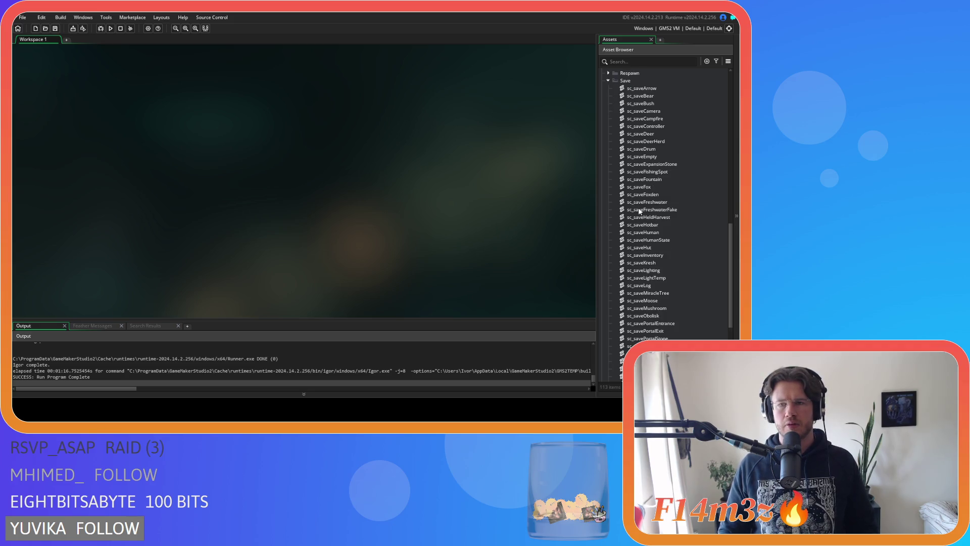
double_click(673, 239)
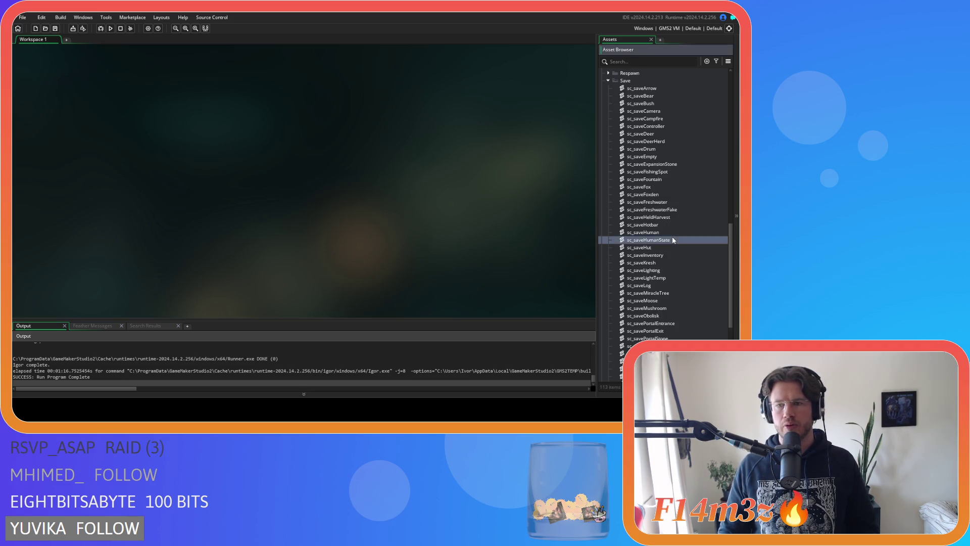
mouse_move(366, 96)
left_mouse_down()
mouse_move(363, 255)
mouse_move(365, 95)
left_mouse_up()
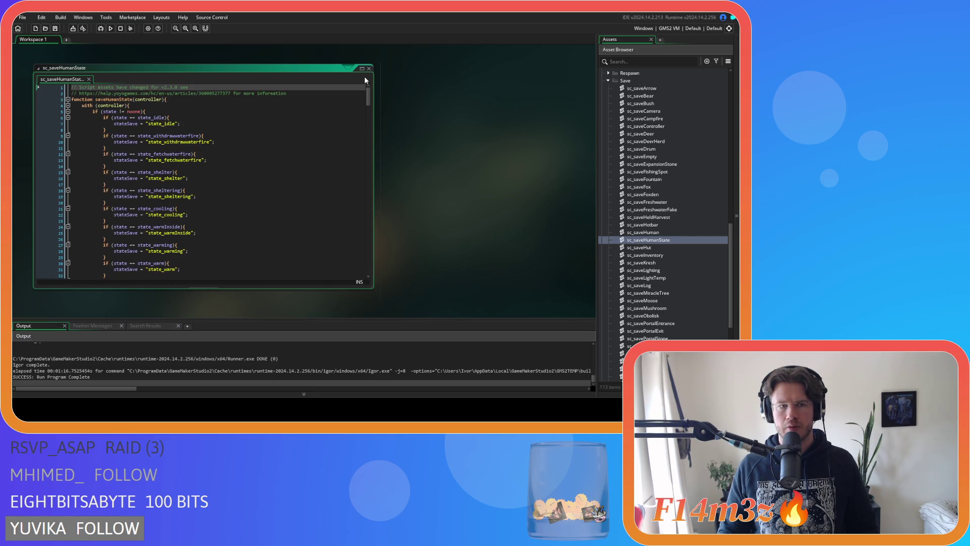
left_click(368, 68)
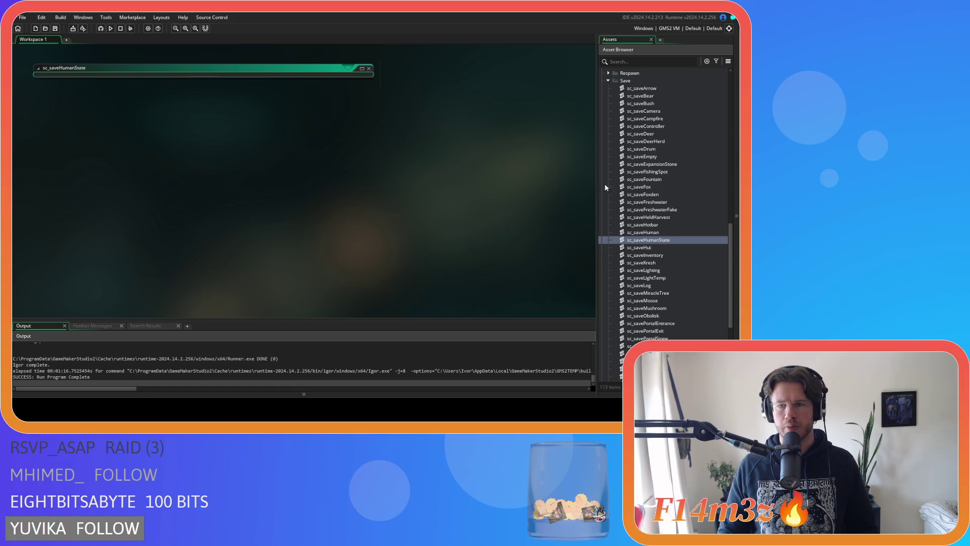
scroll(611, 151, "up", 3)
Step: Collapse Save, expand Loading and open sc_loadFountainStates
left_click(608, 149)
left_click(608, 232)
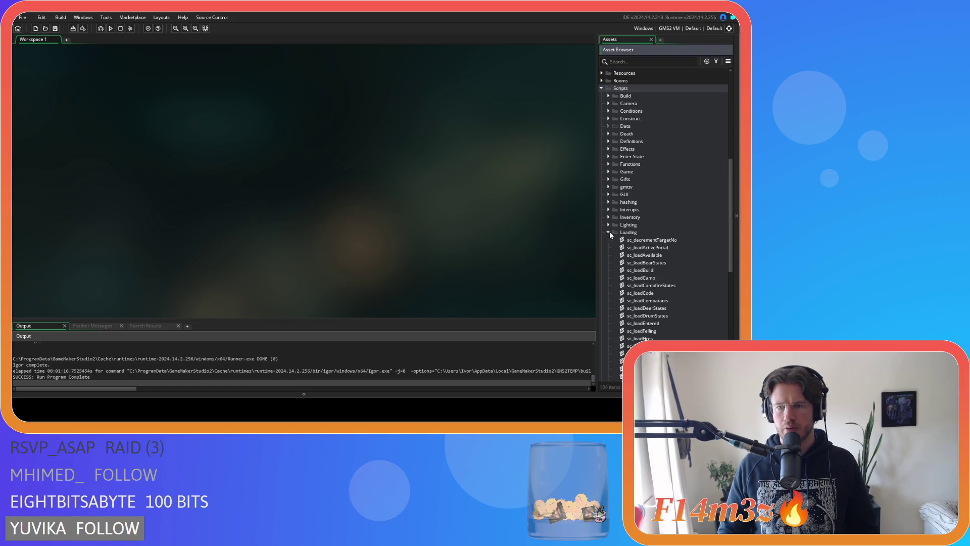
scroll(656, 248, "down", 5)
double_click(675, 241)
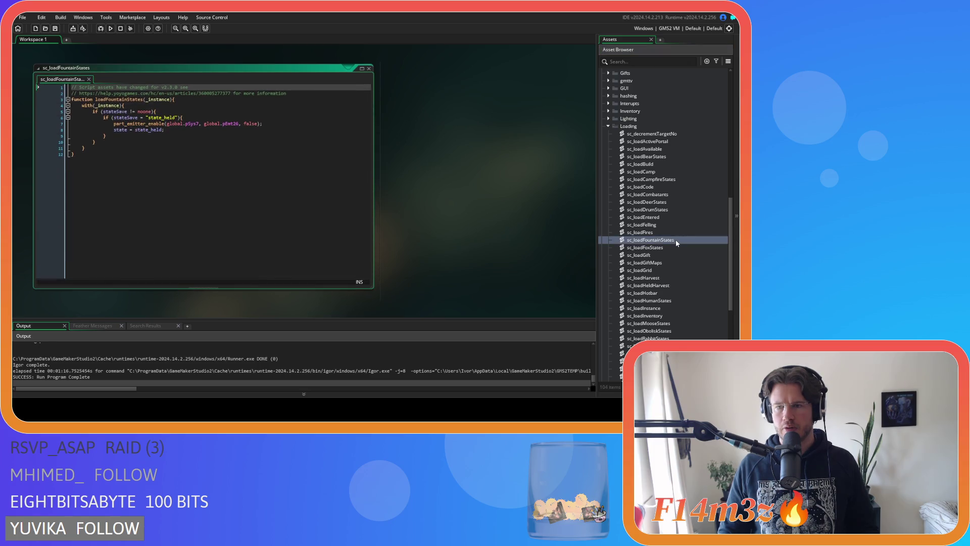
Step: Close sc_loadFountainStates and open sc_loadHumanStates, collapsing the Loading folder
left_click(369, 68)
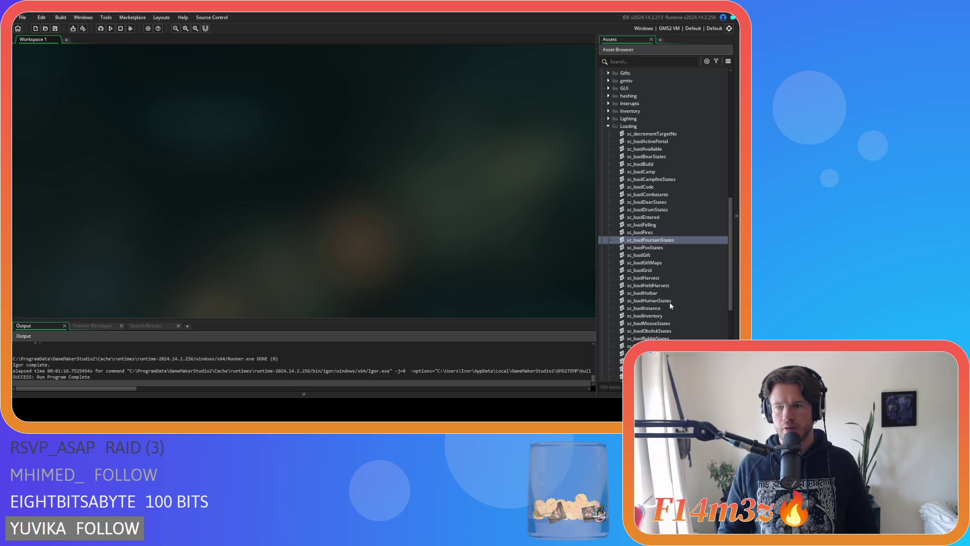
double_click(669, 301)
left_click(608, 126)
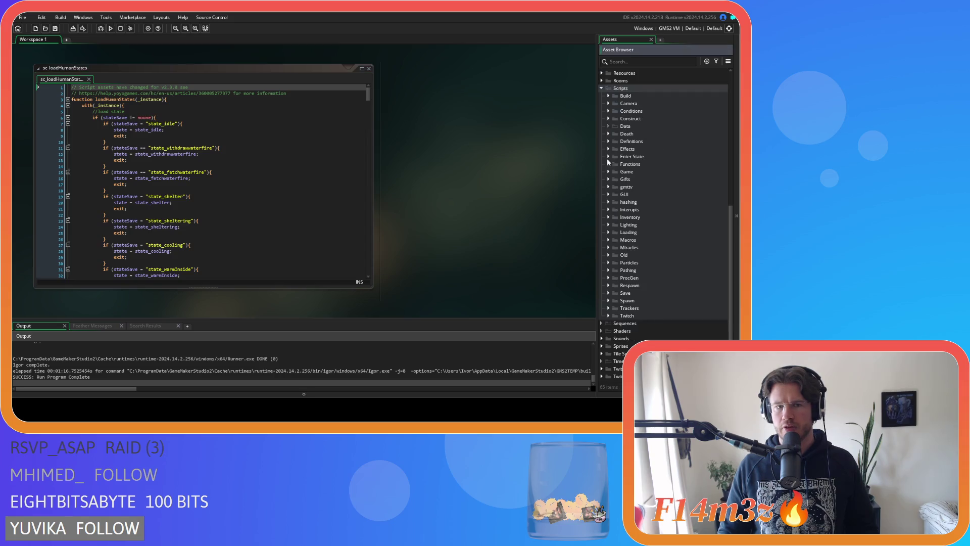
Step: Find the firewood-tent states and select lines 430–433 adding carpenters to the firewood list
left_click_drag(368, 94, 367, 188)
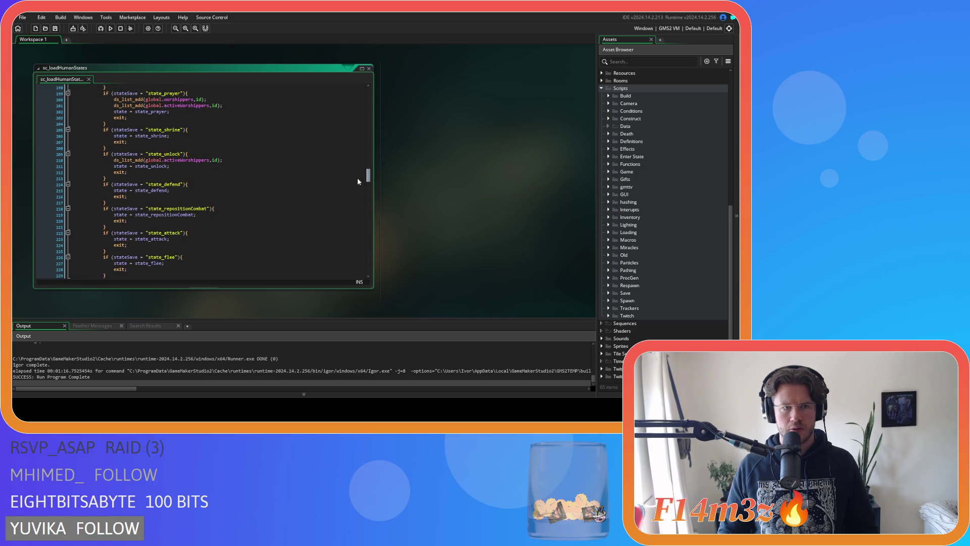
scroll(357, 178, "down", 20)
scroll(342, 261, "down", 10)
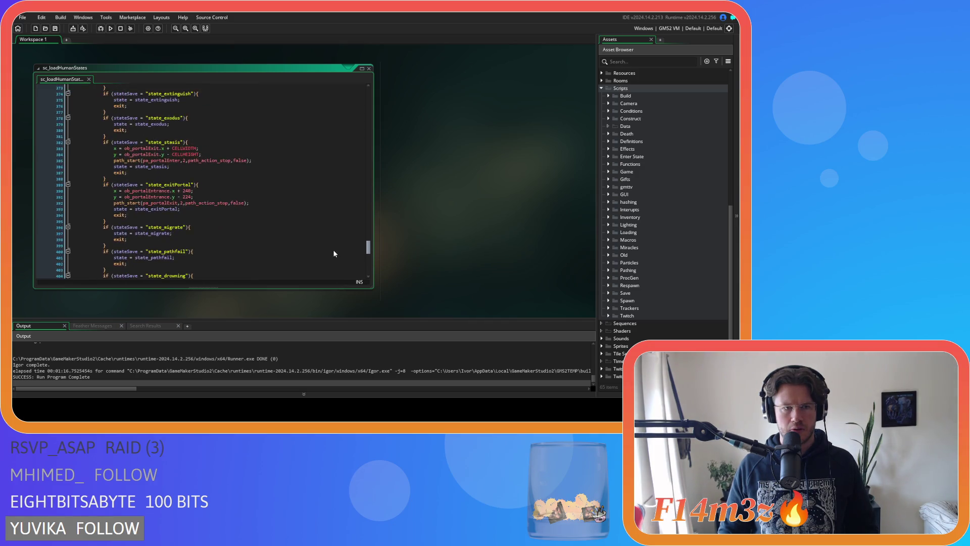
left_click(239, 195)
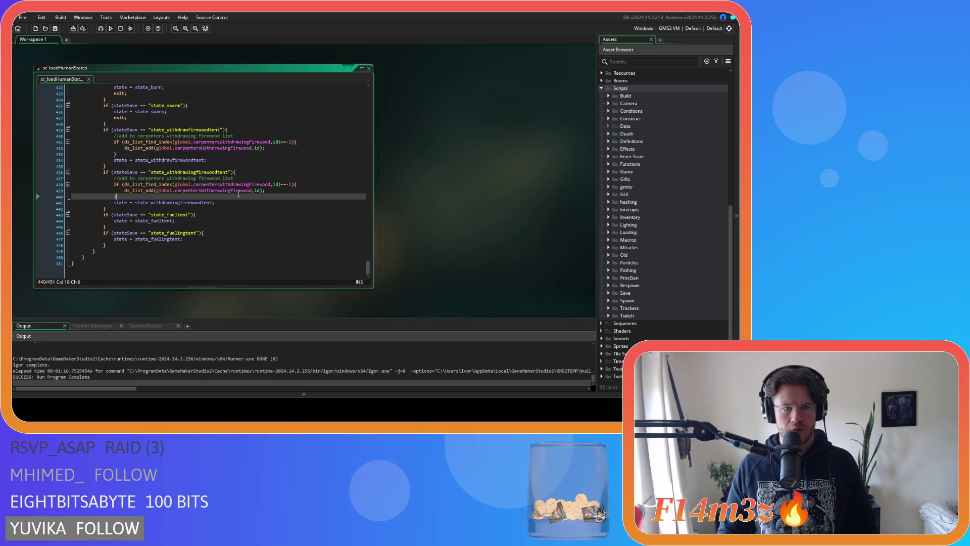
left_click_drag(117, 154, 219, 135)
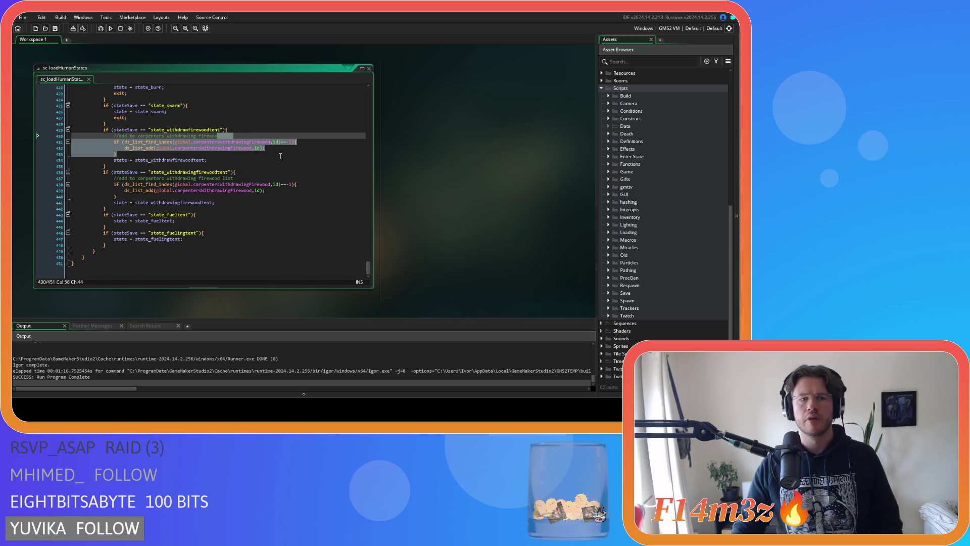
mouse_move(369, 264)
left_mouse_down()
mouse_move(375, 148)
mouse_move(371, 266)
mouse_move(353, 128)
mouse_move(351, 151)
mouse_move(353, 174)
mouse_move(359, 76)
left_mouse_up()
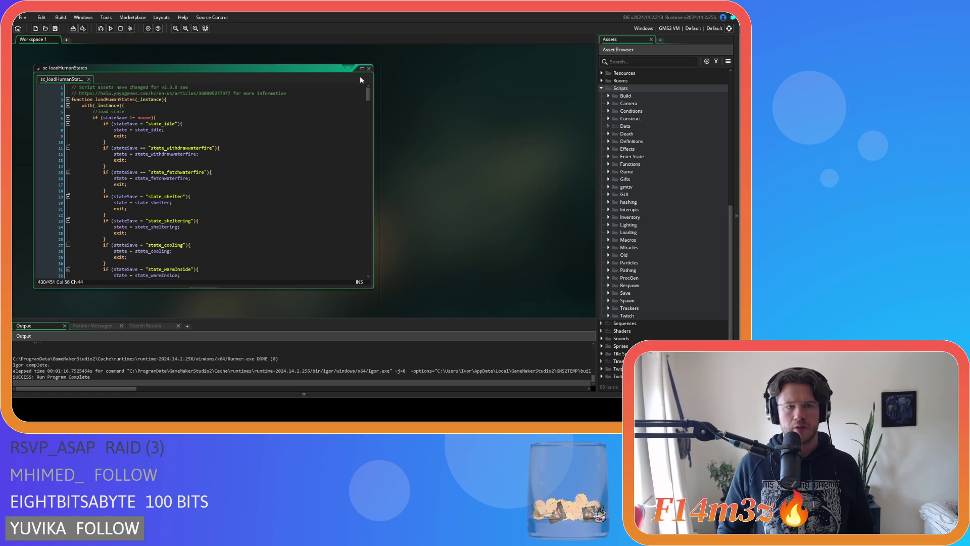
Step: Close all open code windows with Windows > Close All
right_click(438, 101)
mouse_move(454, 112)
left_click(502, 129)
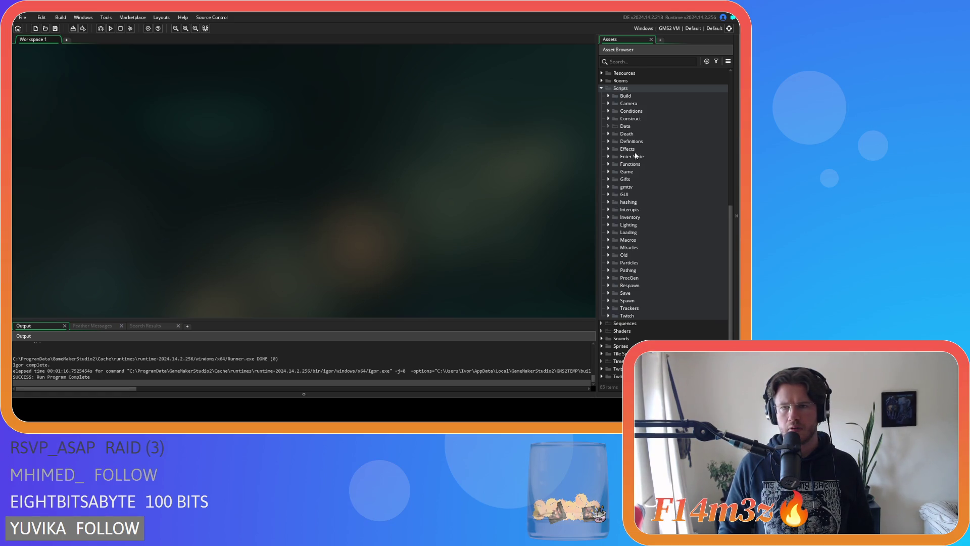
Step: Collapse Scripts and search the whole project for global.respondingCarpenter with Find All
left_click(602, 88)
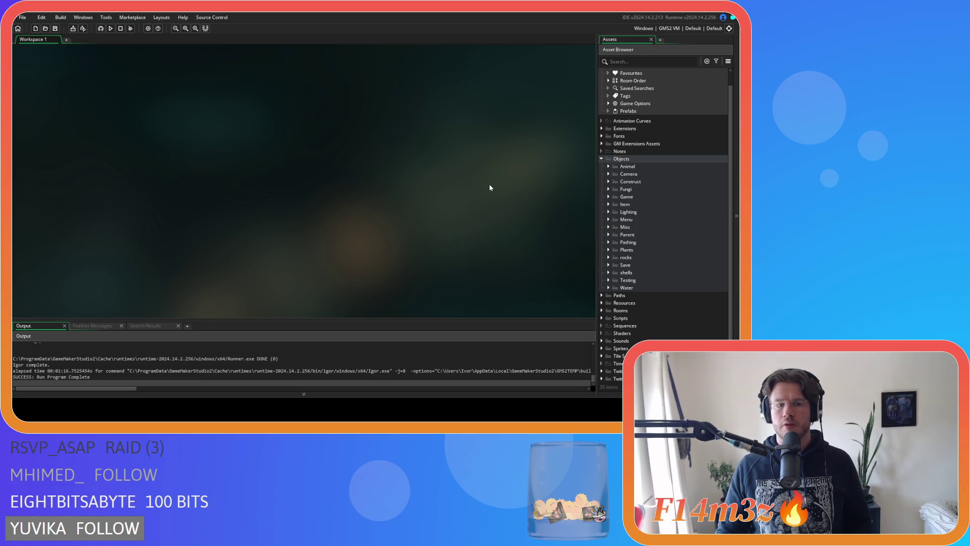
key("ctrl+shift+f")
type("globa")
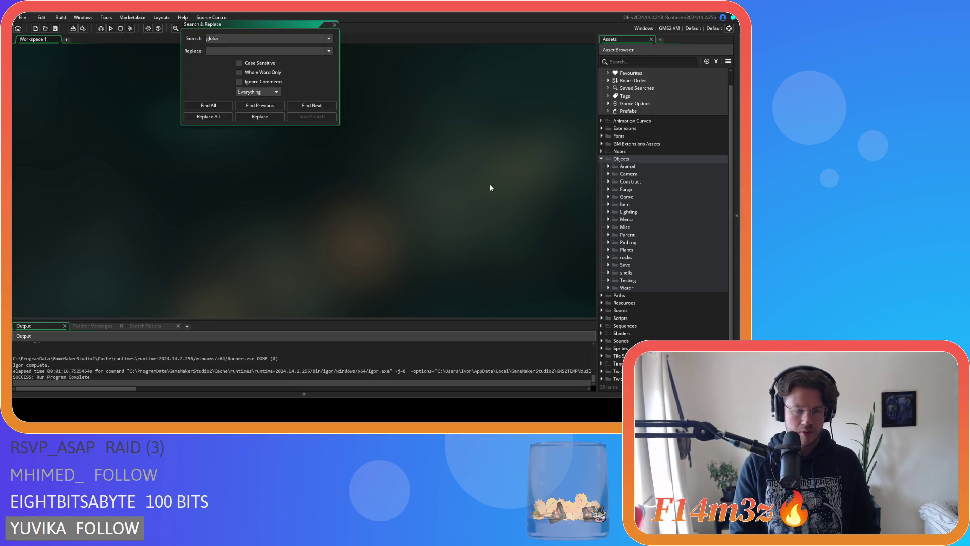
type("l.respon")
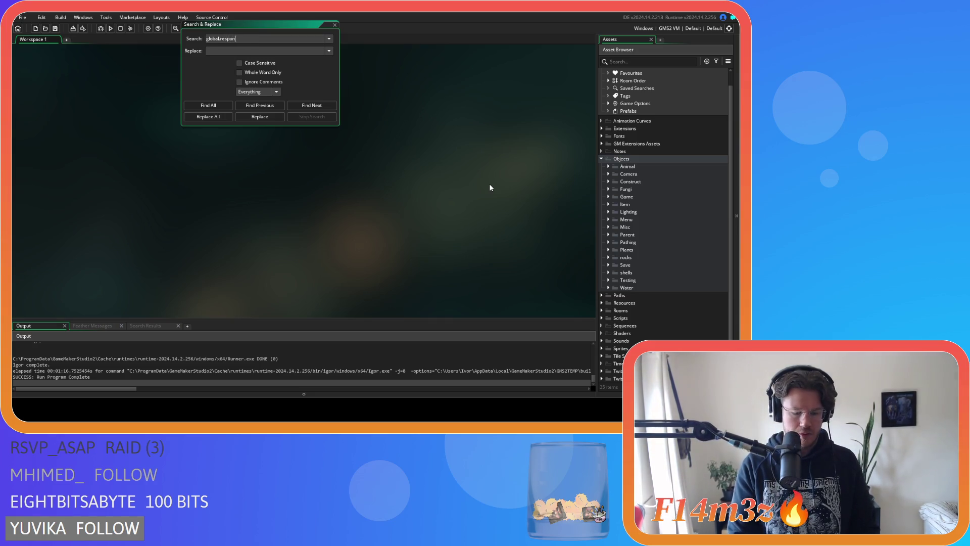
type("dingCarpenter")
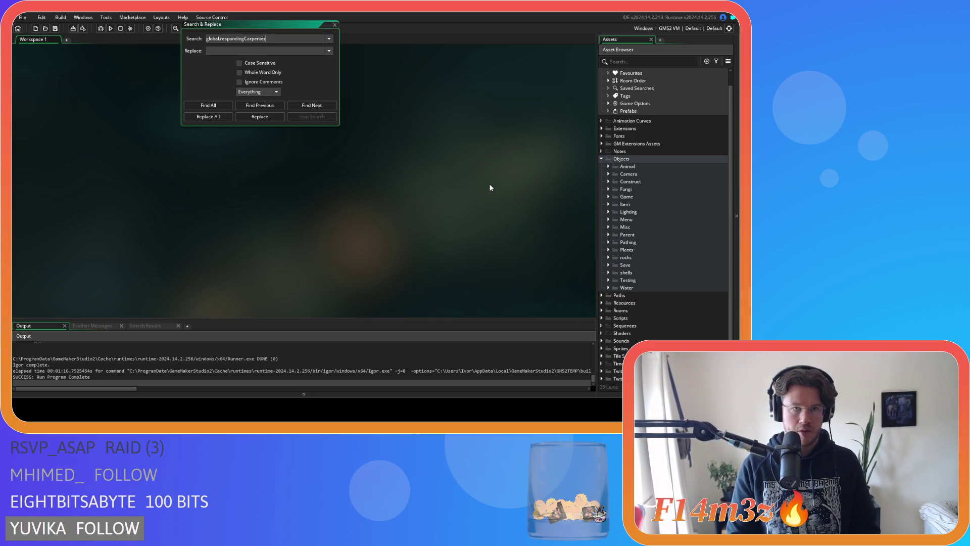
left_click(208, 105)
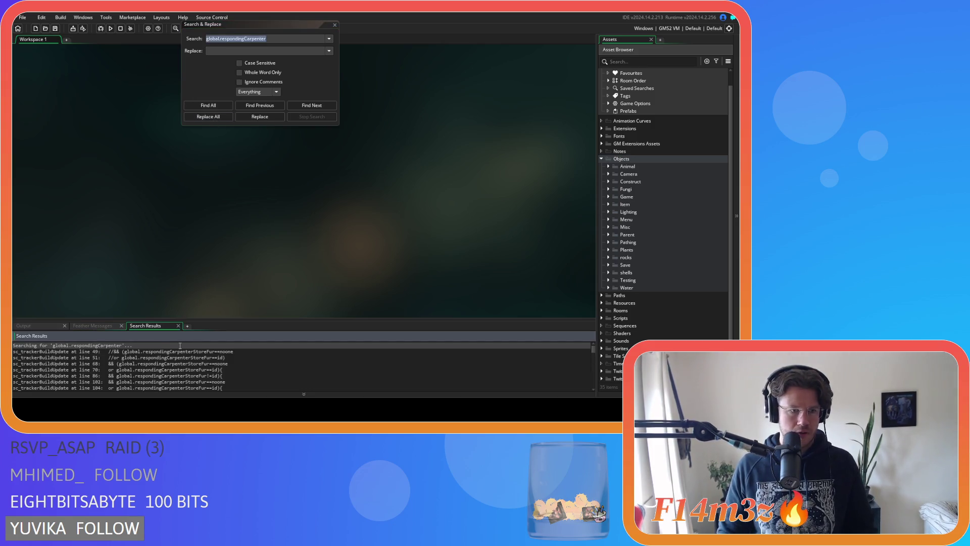
Step: Look through the search results and open the sc_saveHuman match at line 41
scroll(149, 353, "down", 3)
scroll(148, 374, "down", 3)
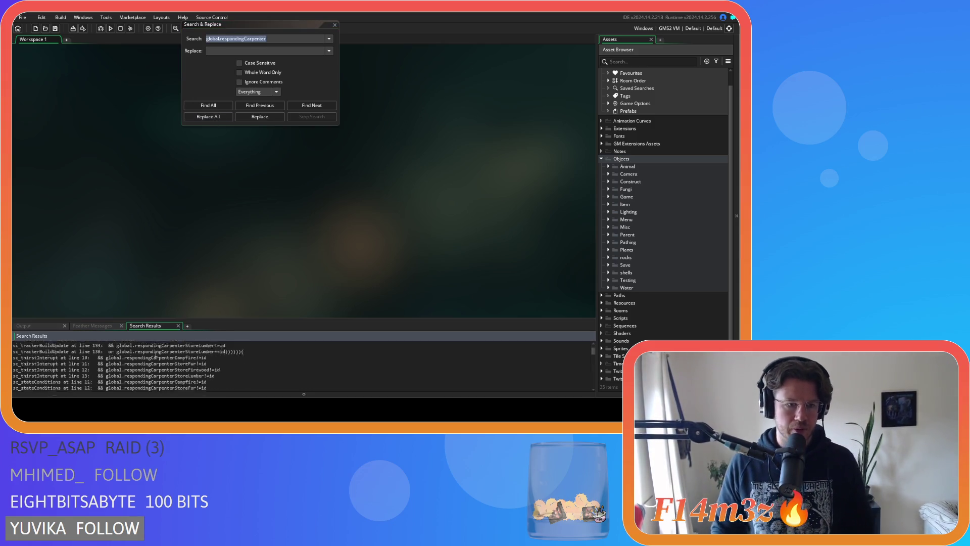
scroll(148, 376, "up", 1)
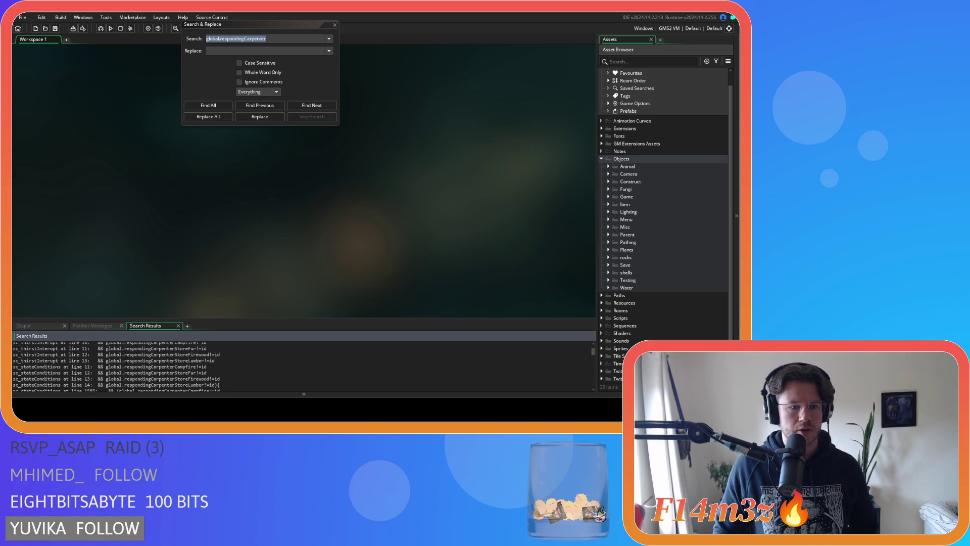
scroll(72, 374, "down", 2)
scroll(63, 379, "down", 2)
scroll(63, 378, "down", 5)
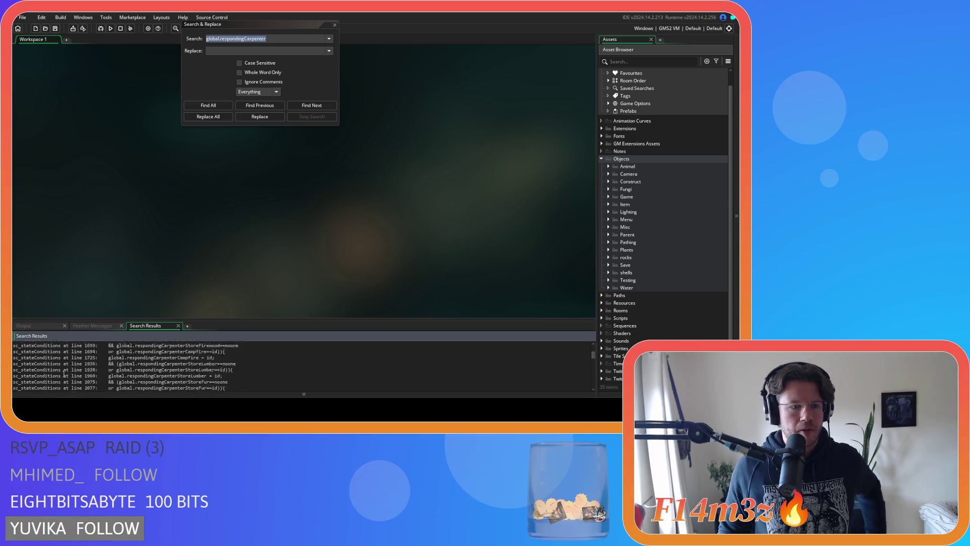
double_click(64, 364)
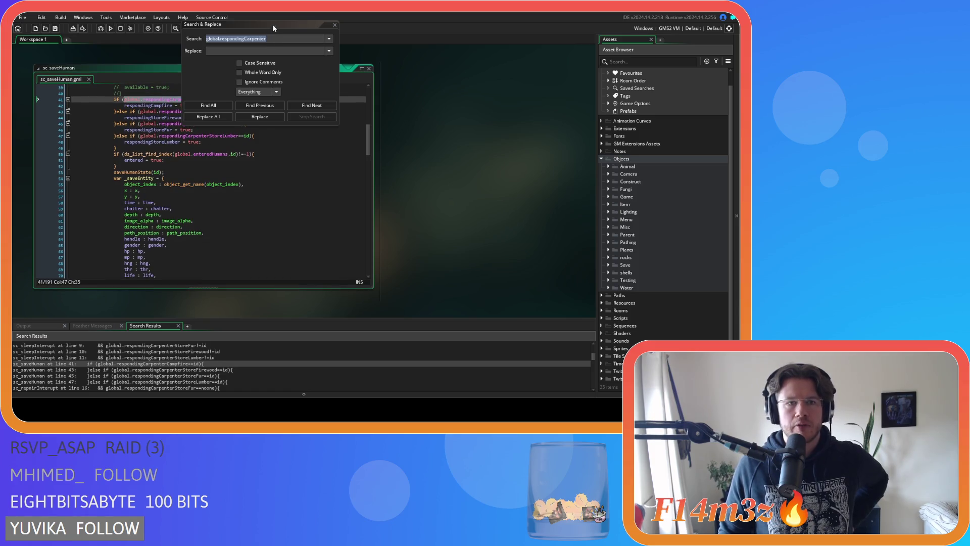
left_click_drag(272, 24, 477, 52)
scroll(247, 154, "up", 1)
left_click(224, 161)
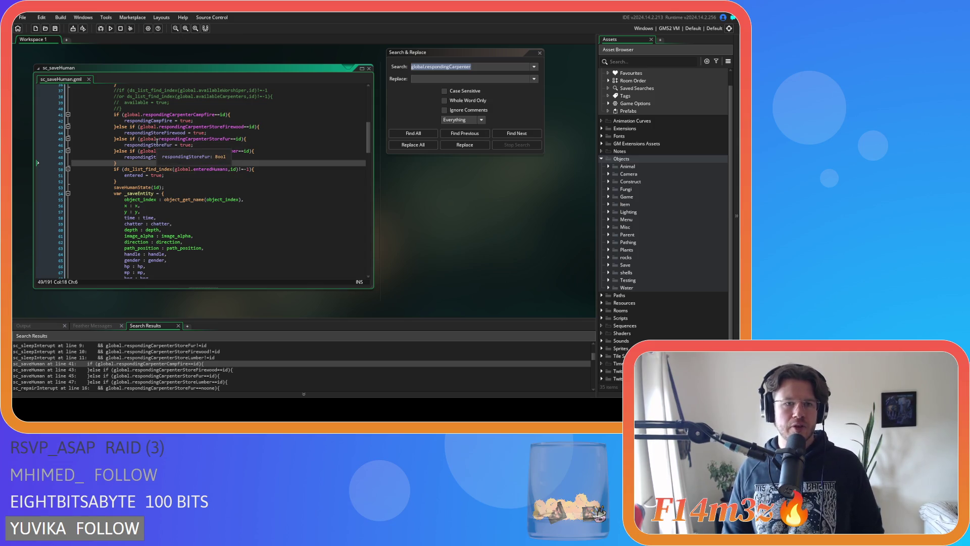
left_click(126, 121)
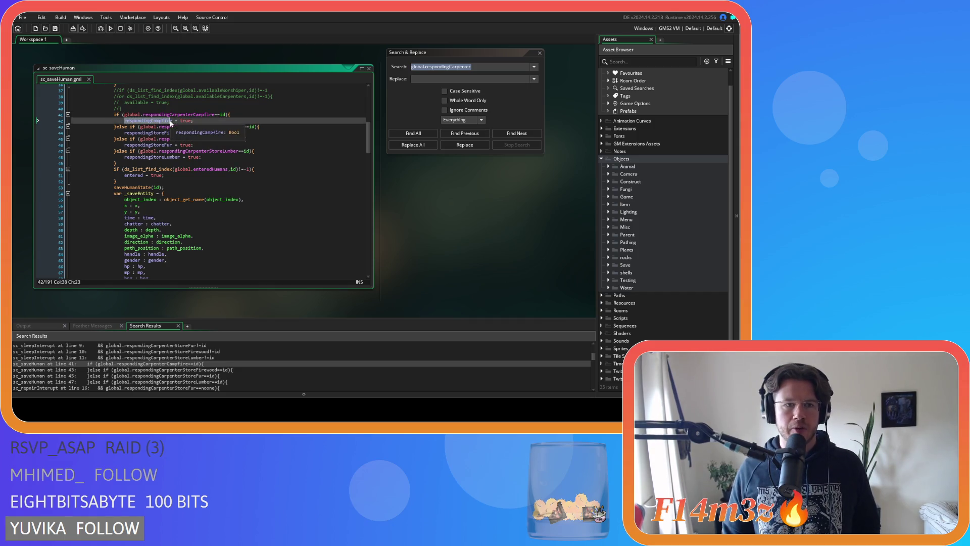
double_click(186, 121)
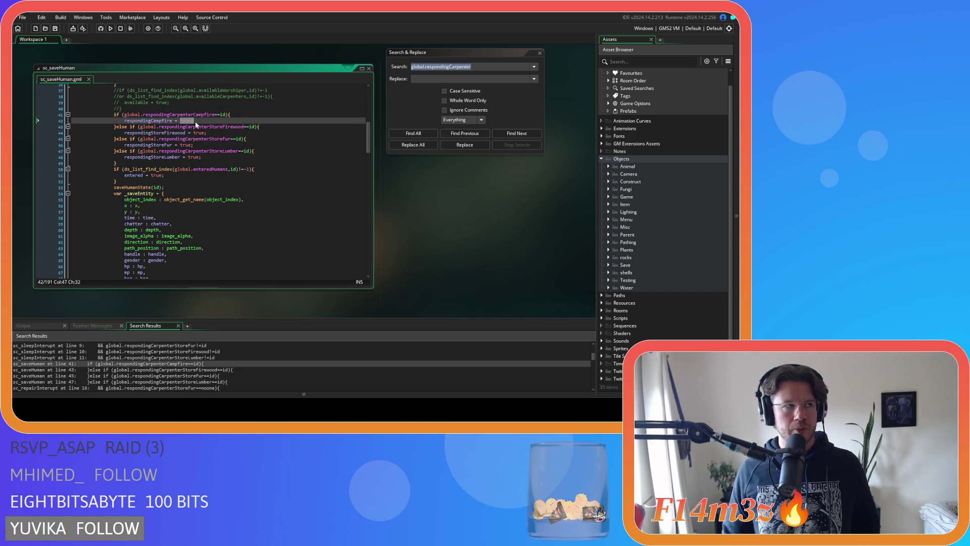
left_click(192, 122)
double_click(196, 122)
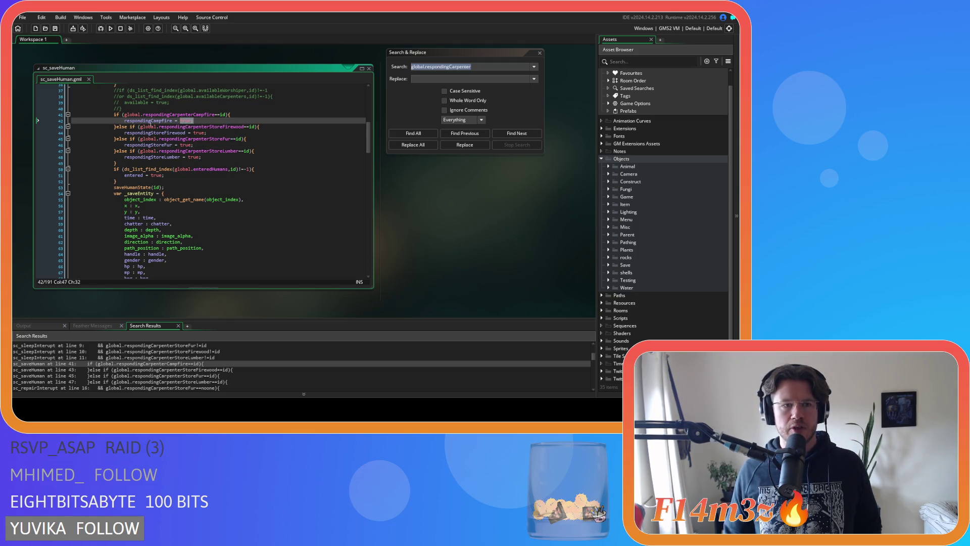
left_click(219, 116)
mouse_move(186, 115)
left_mouse_down()
mouse_move(169, 116)
mouse_move(207, 122)
left_mouse_up()
left_click(202, 121)
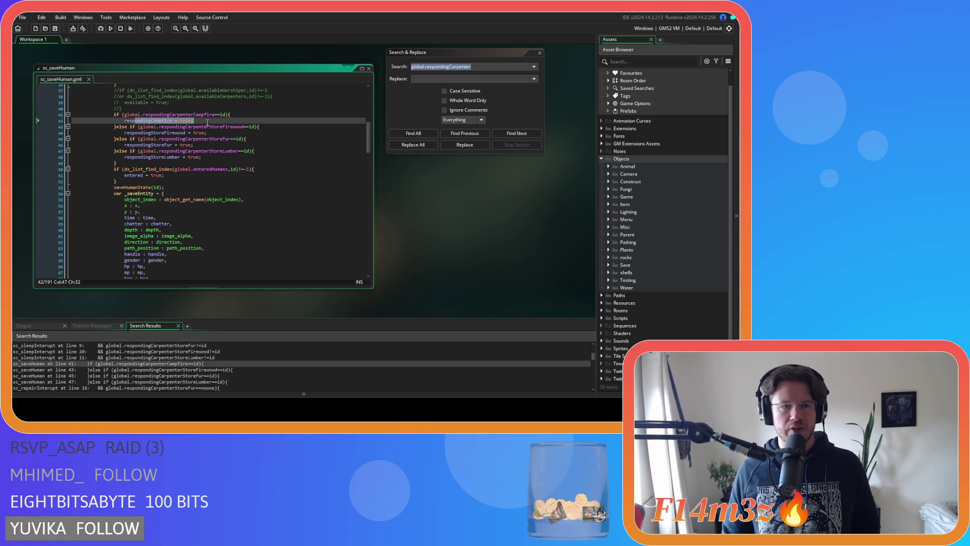
mouse_move(207, 122)
left_mouse_down()
mouse_move(125, 122)
mouse_move(213, 115)
left_mouse_up()
left_click(210, 121)
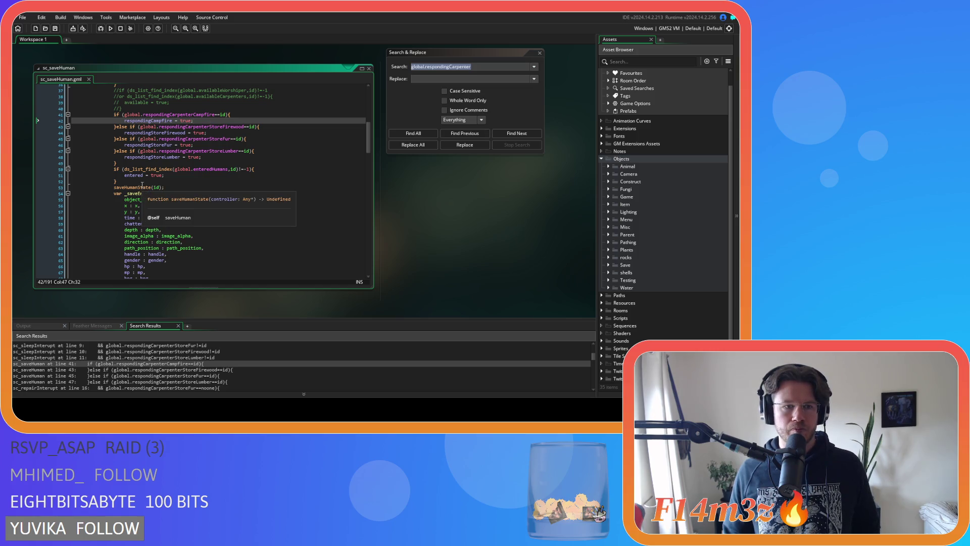
scroll(207, 188, "down", 3)
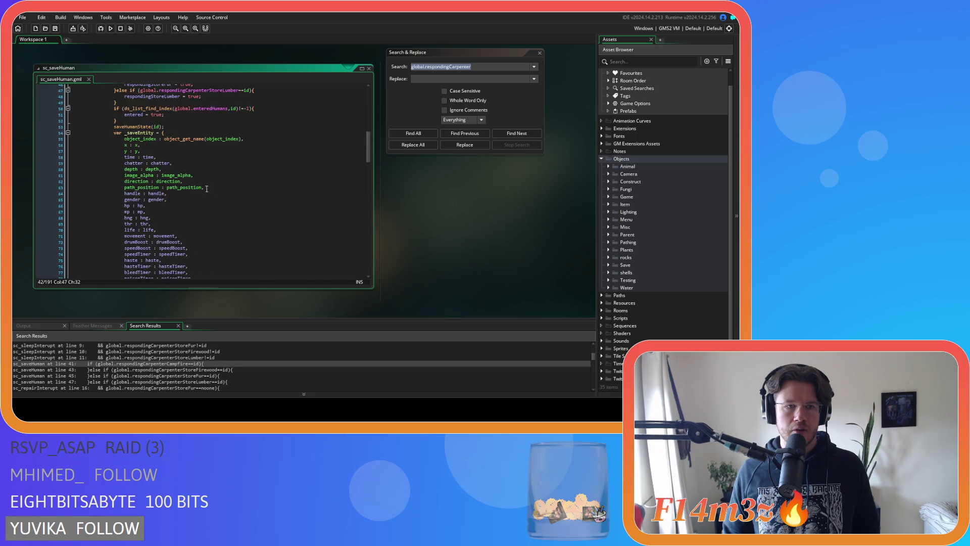
scroll(207, 188, "up", 4)
Step: Search the file for respondingCampfire, moving from line 42 to line 175
double_click(148, 135)
key("ctrl+f")
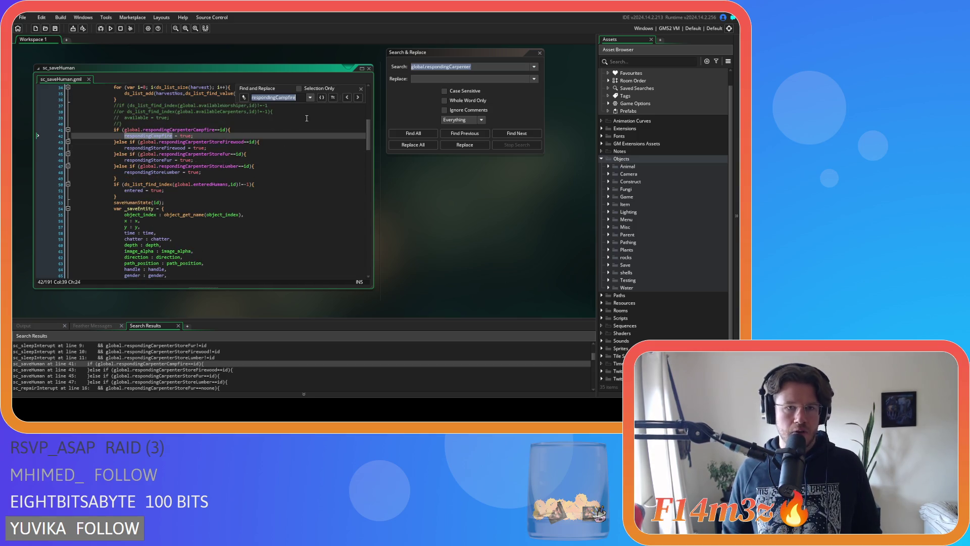
left_click(359, 98)
key("Escape")
left_click(335, 145)
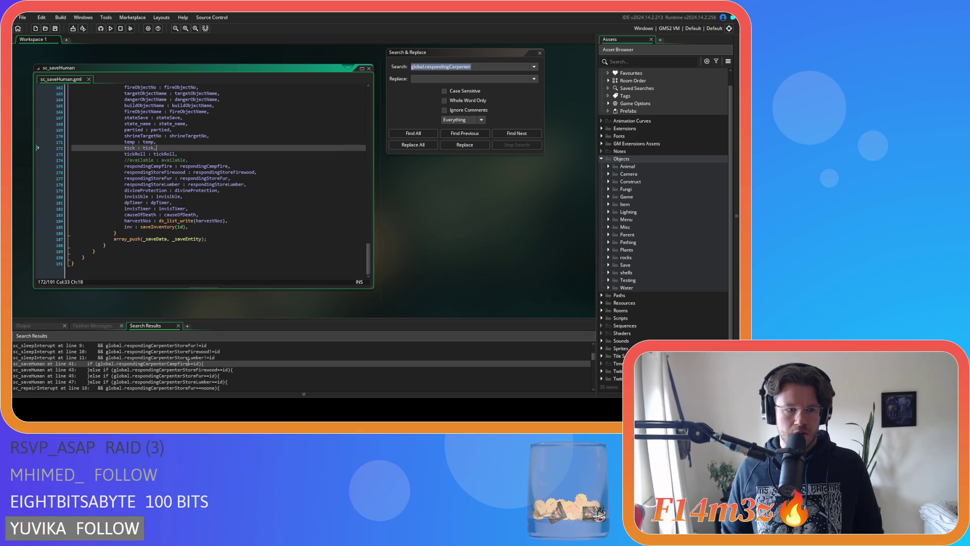
double_click(151, 165)
Step: Project-search respondingCampfire case-sensitive, whole-word, then open the sc_loadResponders line 5 match
key("ctrl+shift+f")
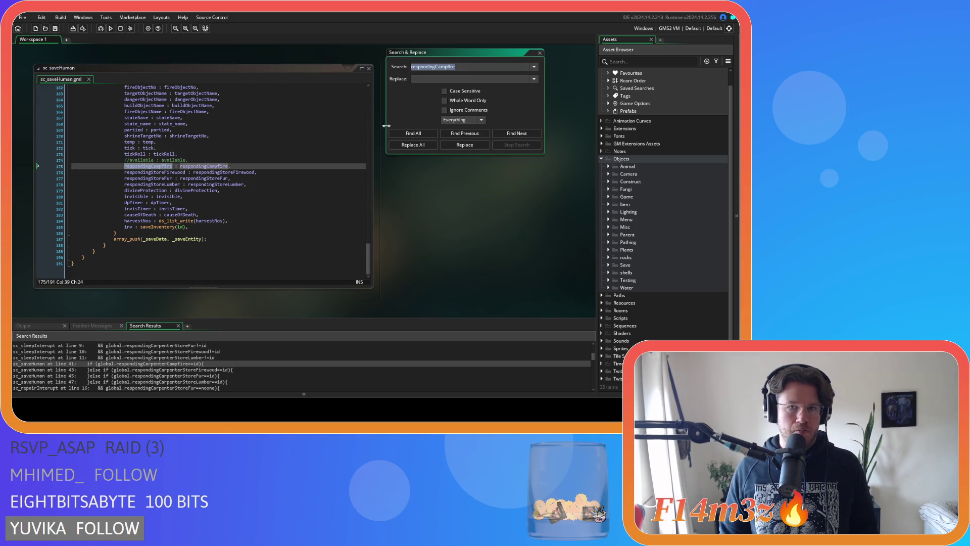
left_click(419, 133)
left_click(444, 92)
left_click(445, 100)
left_click(413, 133)
scroll(82, 364, "down", 1)
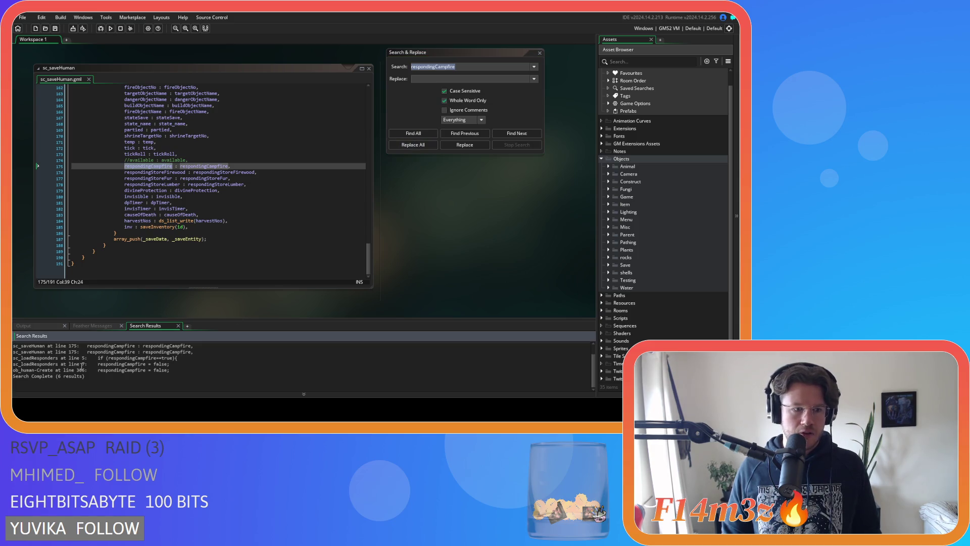
double_click(82, 358)
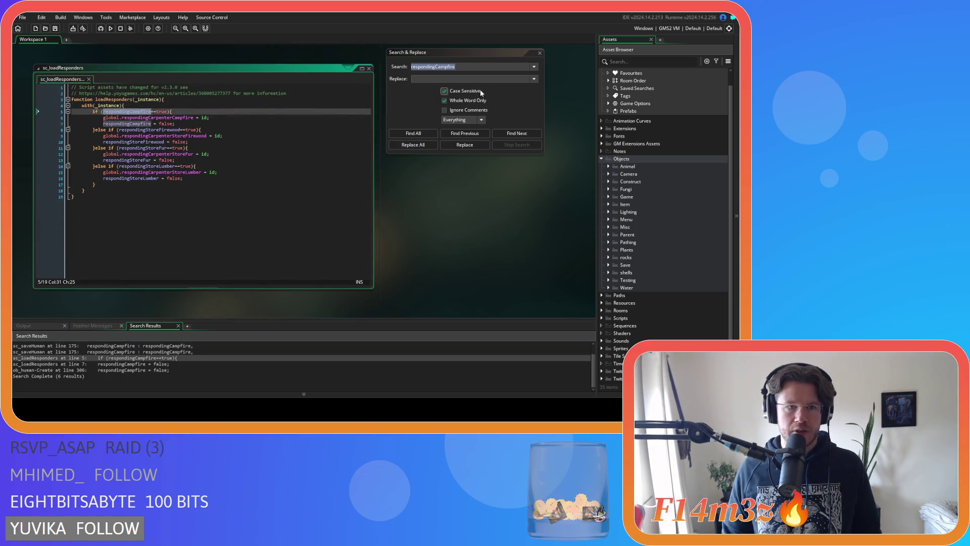
Step: Dismiss the search and inspect sc_loadResponders' false resets on lines 7 and 16
left_click(540, 53)
left_click(212, 169)
left_click(207, 135)
left_click(192, 123)
mouse_move(162, 178)
left_mouse_down()
mouse_move(187, 177)
mouse_move(186, 157)
left_mouse_up()
left_click(168, 143)
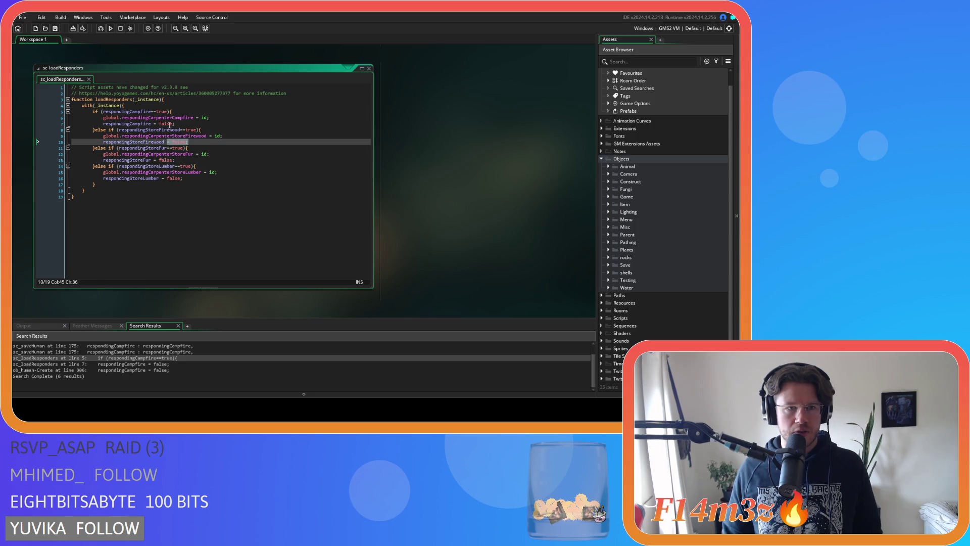
left_click_drag(150, 123, 188, 123)
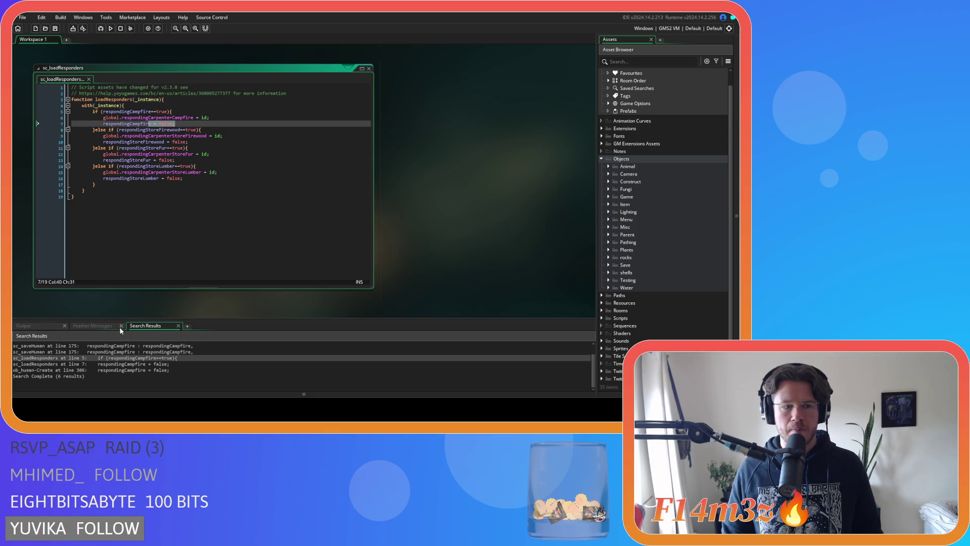
Step: Check ob_human's Create code at line 306, close it and return to sc_loadResponders
left_click(111, 370)
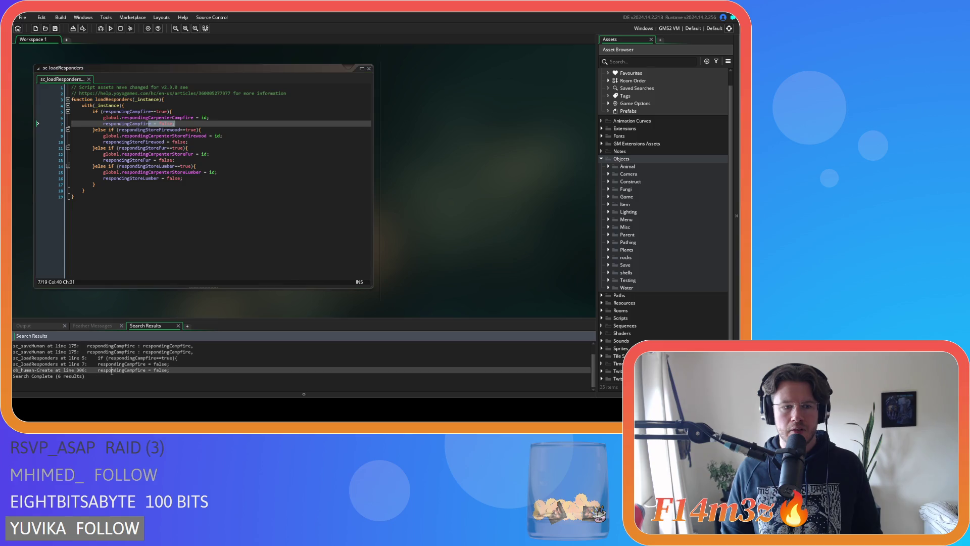
double_click(112, 371)
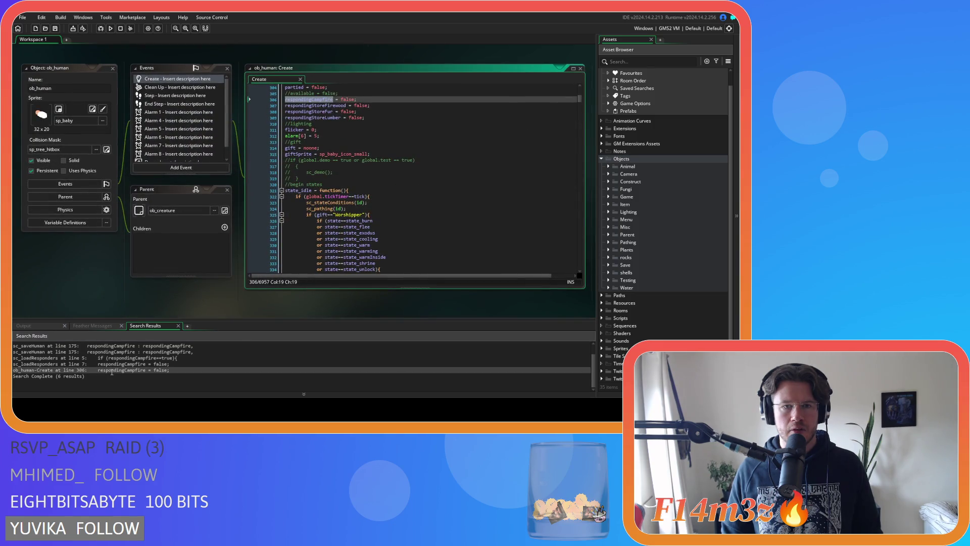
scroll(165, 215, "up", 3)
left_click(113, 141)
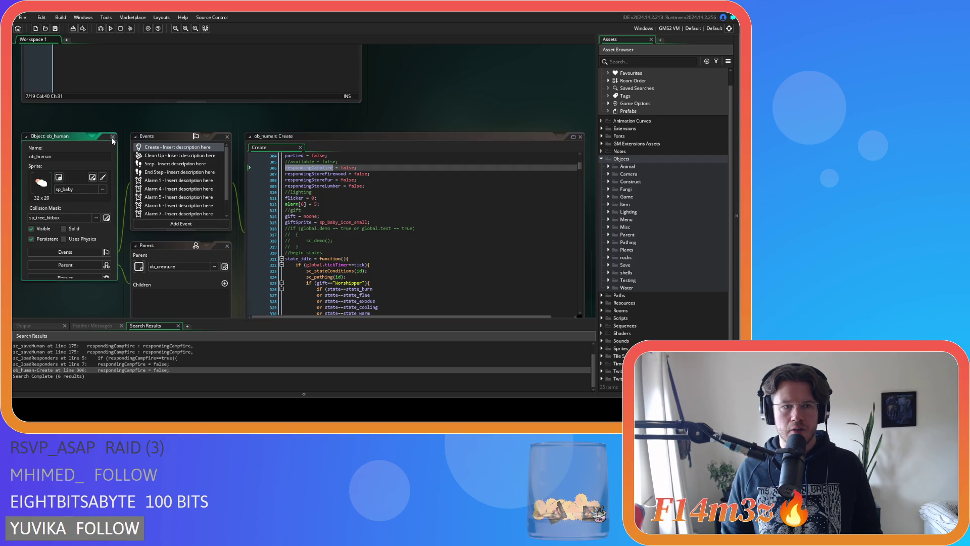
left_click(113, 137)
scroll(143, 242, "up", 9)
left_click(190, 197)
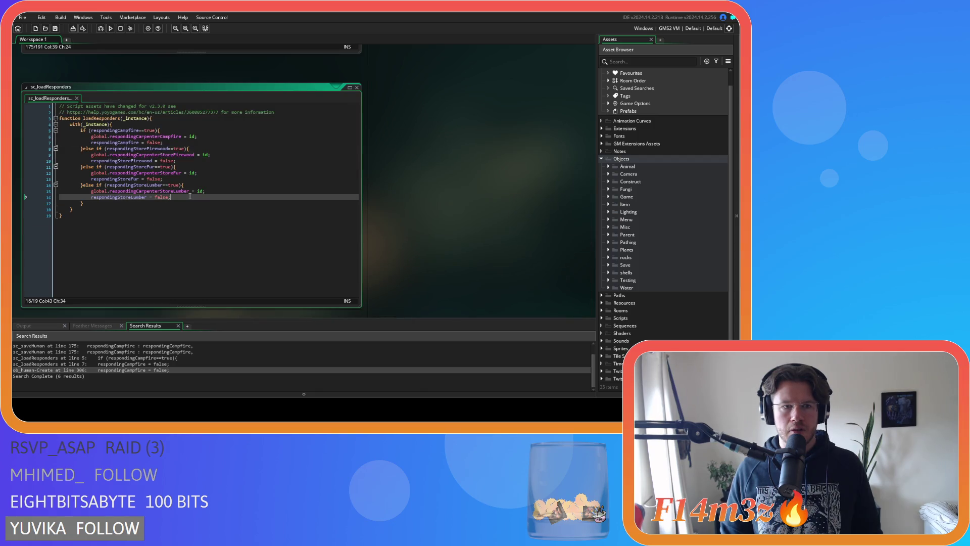
left_click(215, 135)
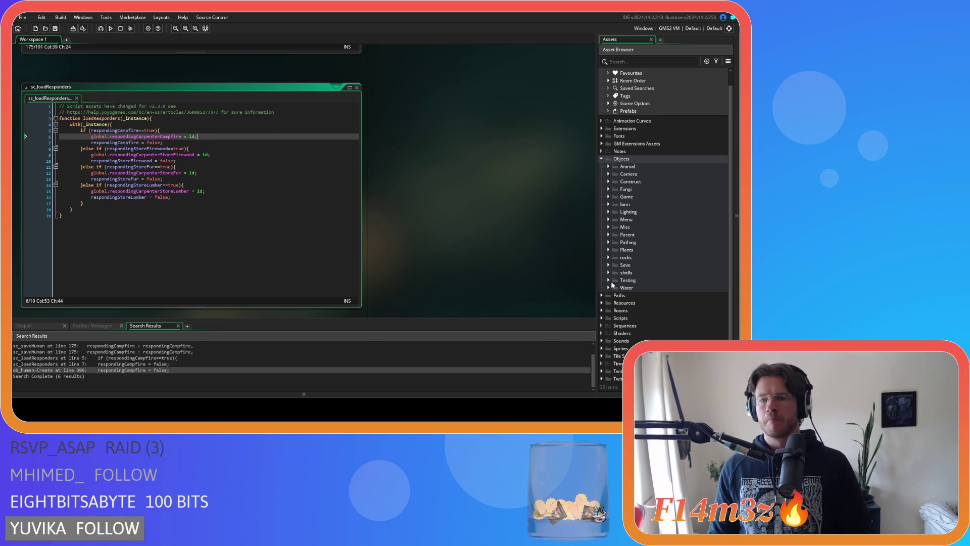
Step: Expand Scripts down to the Gifts folder and open sc_clearGift
left_click(601, 317)
scroll(604, 321, "down", 4)
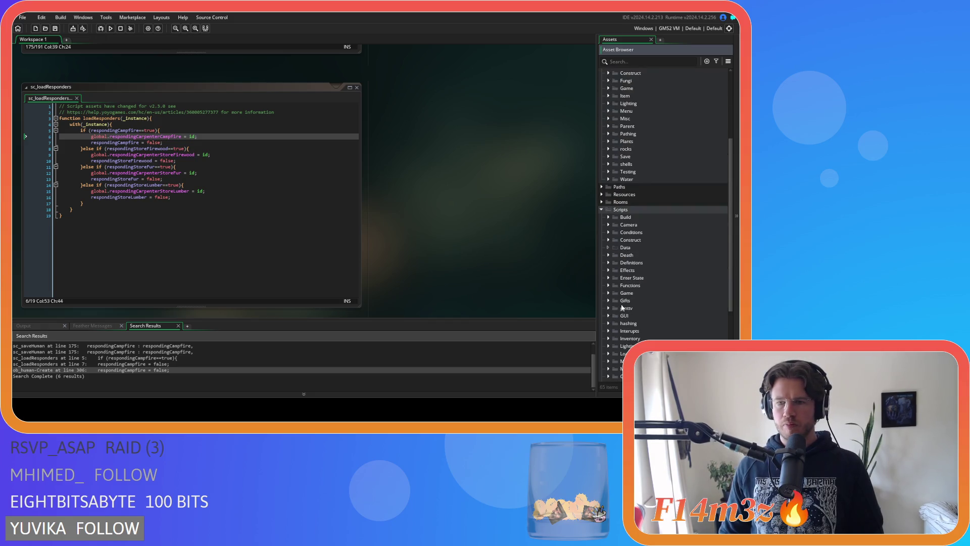
left_click(609, 300)
double_click(639, 307)
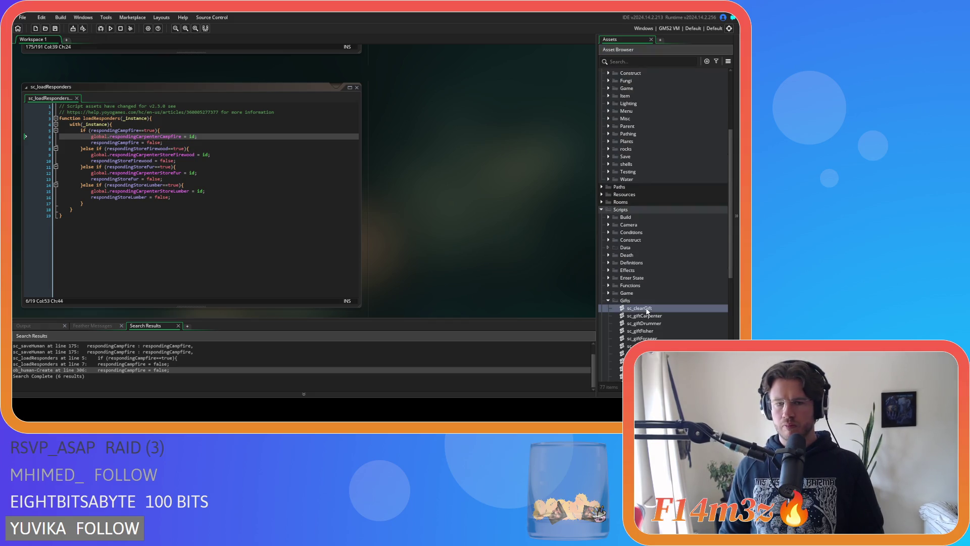
Step: Review sc_clearGift's Carpenter resets for the available, nearest, campfire, firewood, fur and lumber trackers
scroll(268, 152, "down", 4)
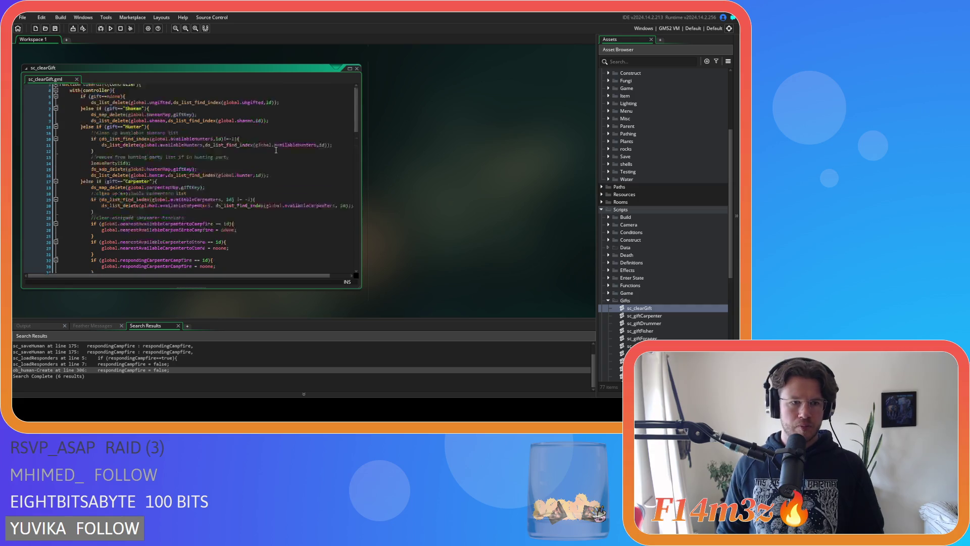
left_click(259, 151)
scroll(259, 152, "down", 1)
left_click(249, 167)
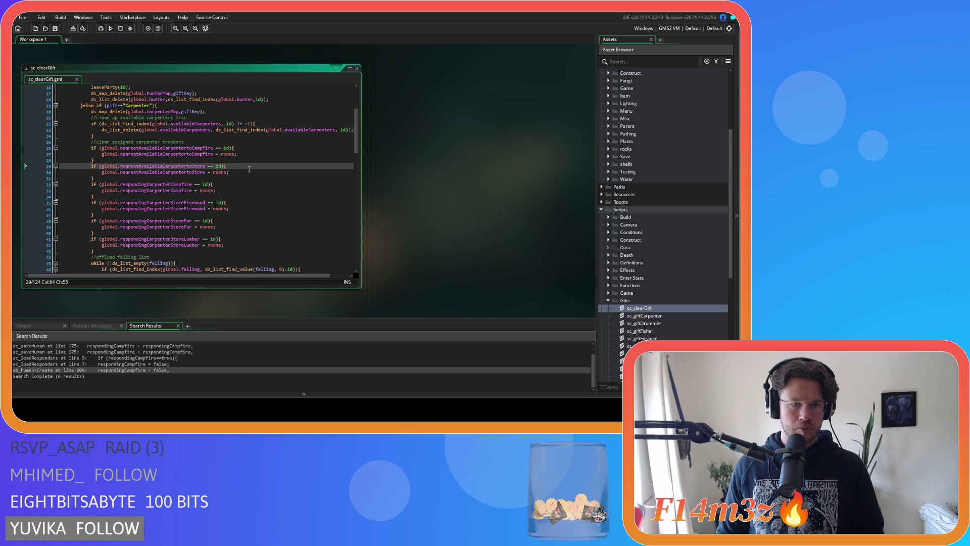
left_click(247, 186)
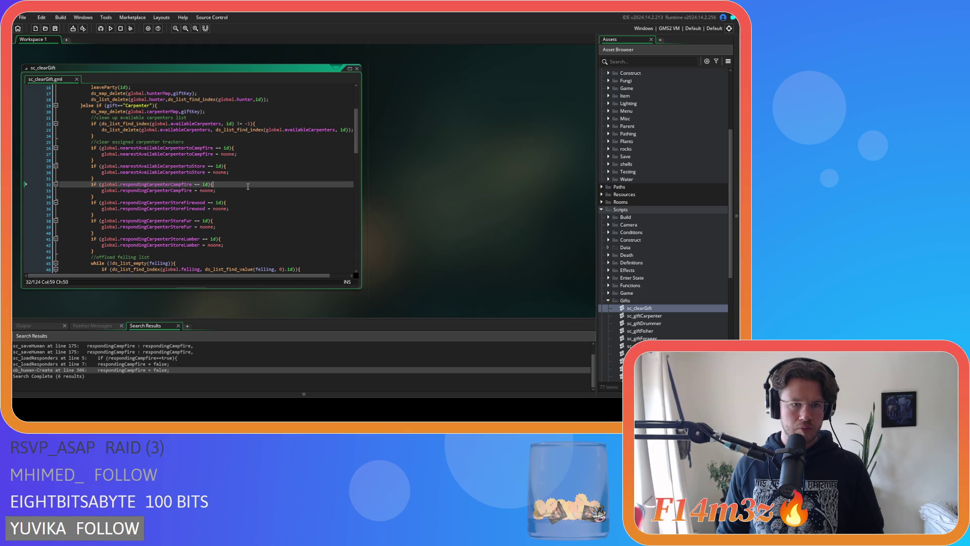
left_click(245, 202)
left_click(242, 221)
left_click(236, 246)
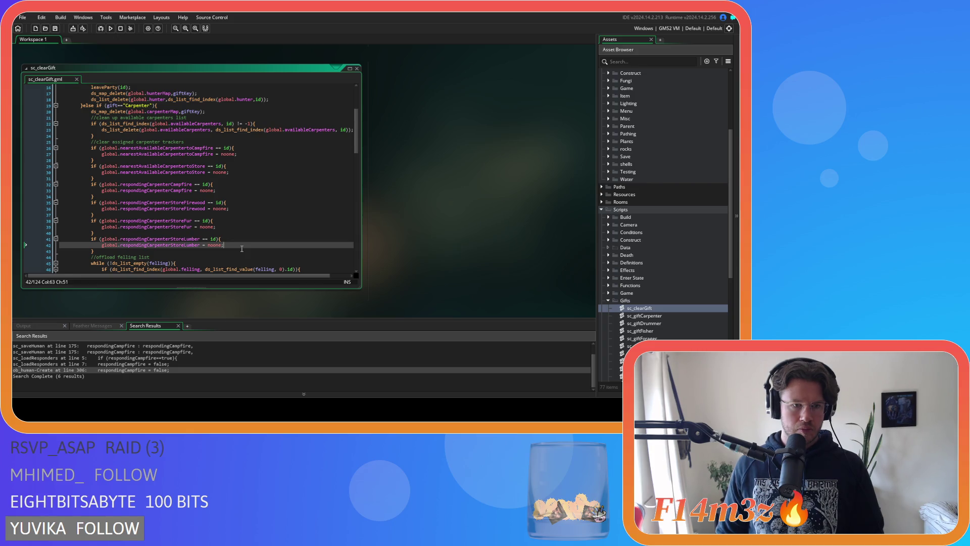
scroll(242, 249, "down", 2)
scroll(242, 249, "up", 1)
scroll(242, 249, "up", 2)
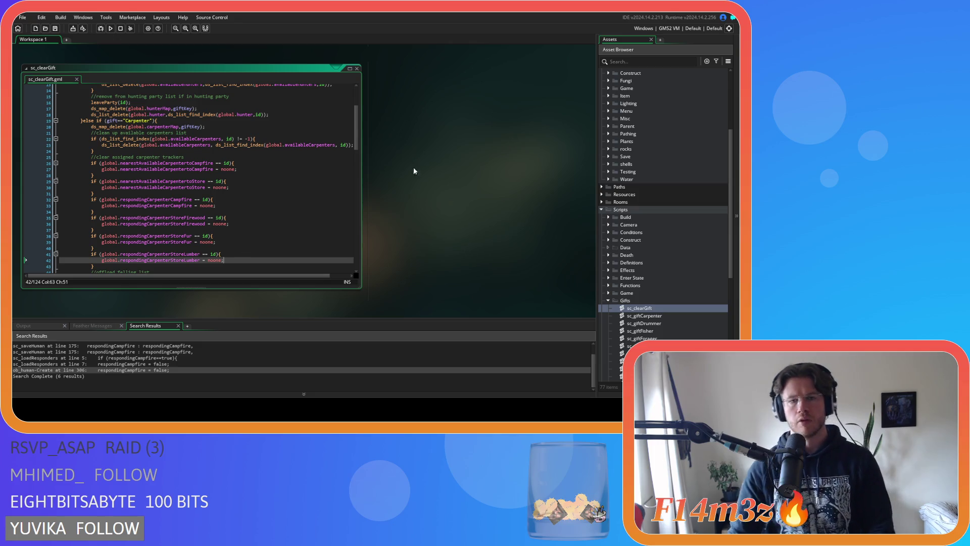
Step: Collapse the sc_clearGift code window in the workspace
right_click(462, 143)
mouse_move(485, 155)
left_click(527, 183)
type("state_")
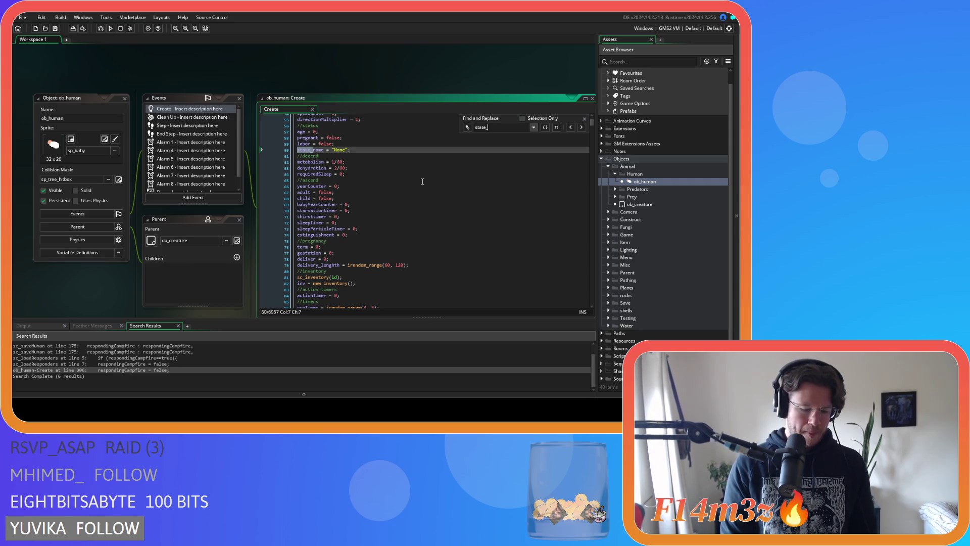
Step: Search ob_human's Create code for 'feed' to reach the state_feed campfire block
type("feed")
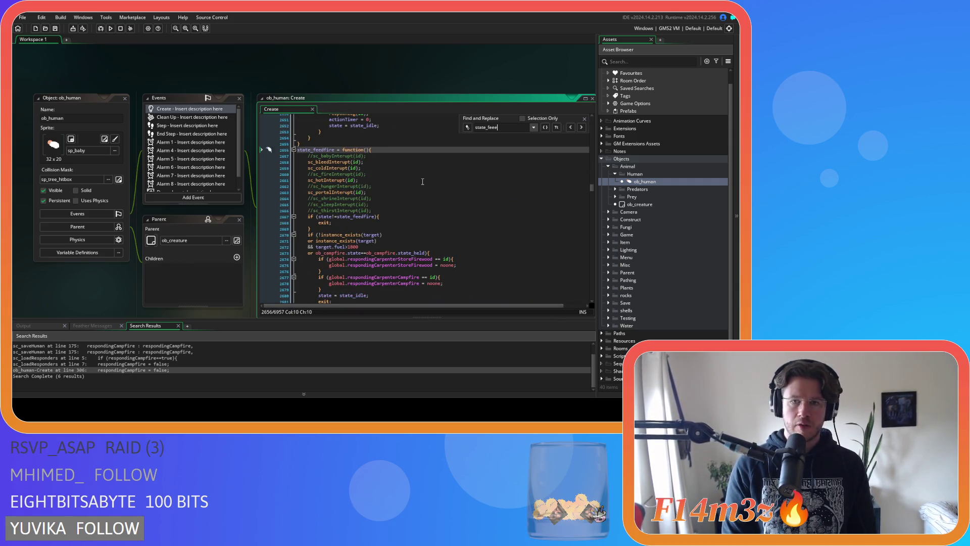
scroll(423, 181, "down", 3)
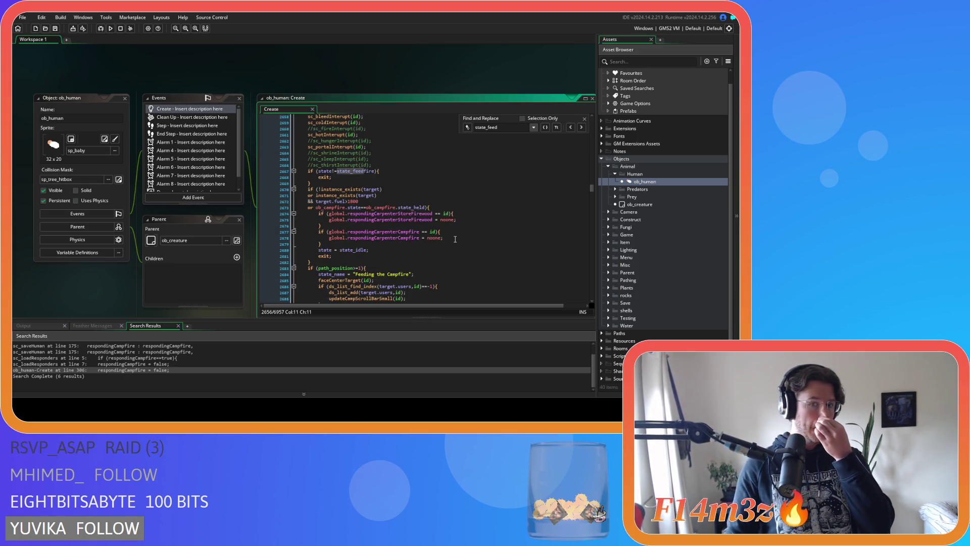
mouse_move(432, 231)
mouse_move(414, 212)
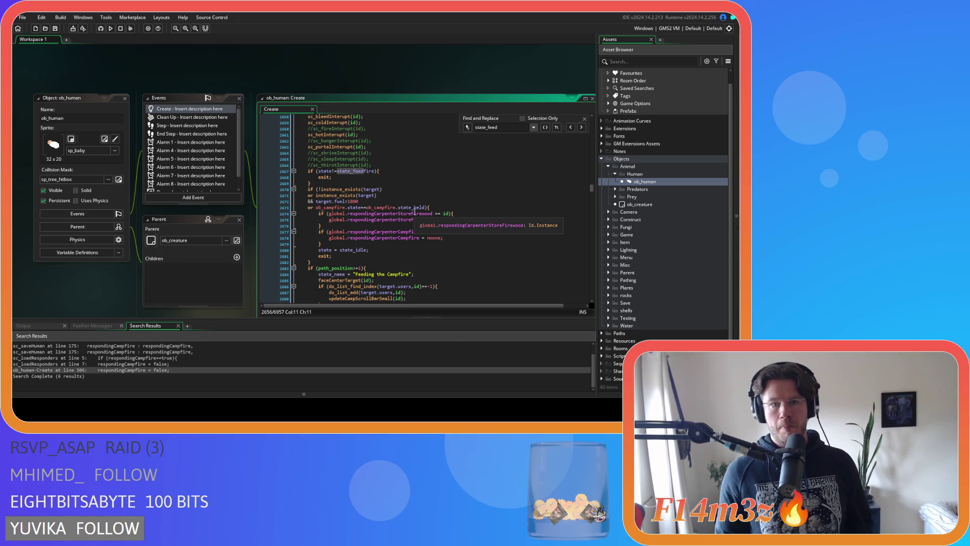
scroll(422, 214, "down", 2)
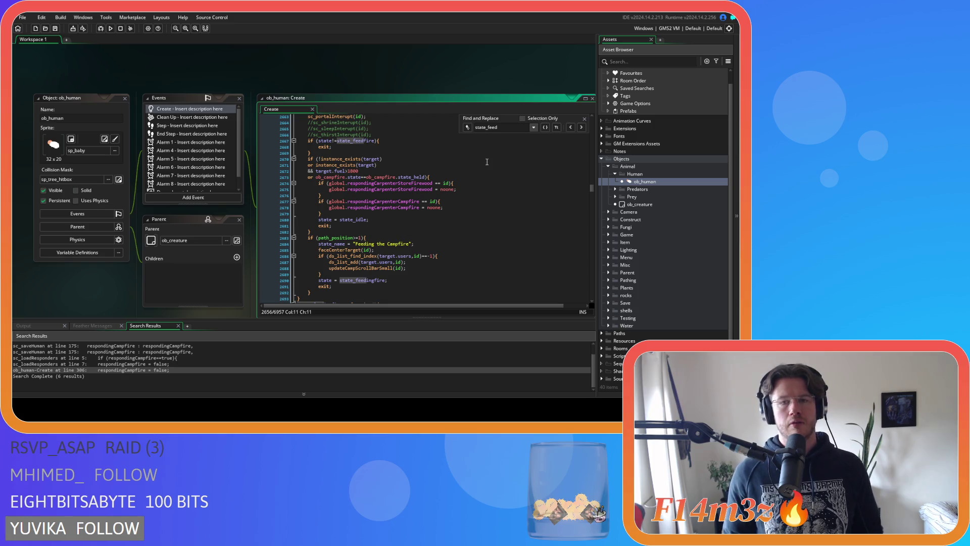
left_click_drag(498, 127, 489, 128)
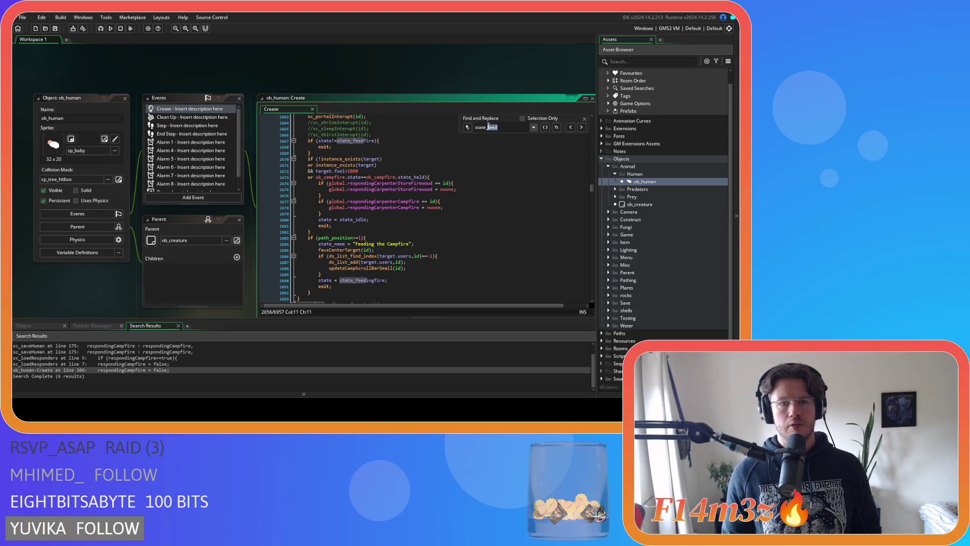
Step: Search for 'state_depositfirewo' and inspect its campfire state and fuel checks near line 4874
type("dep")
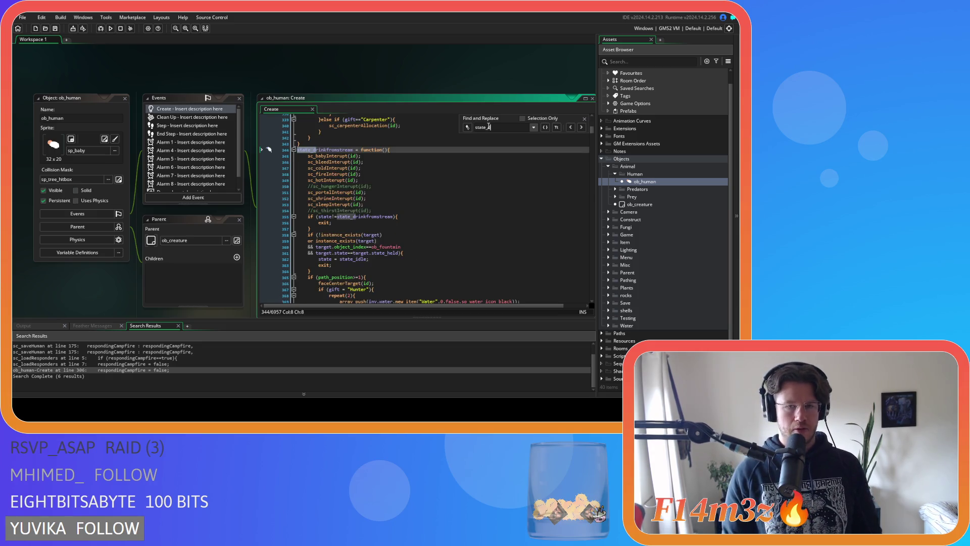
type("osi")
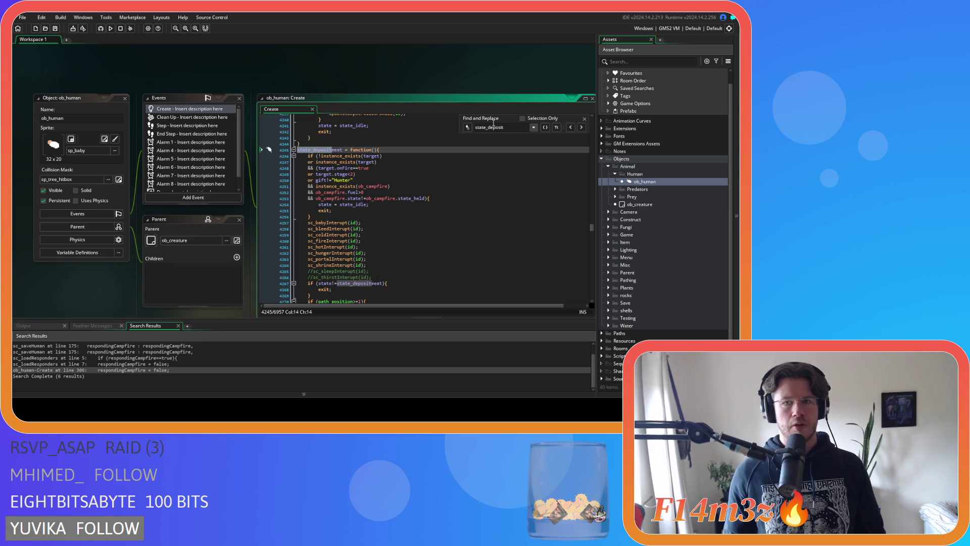
type("t")
key("Return")
type("firewo")
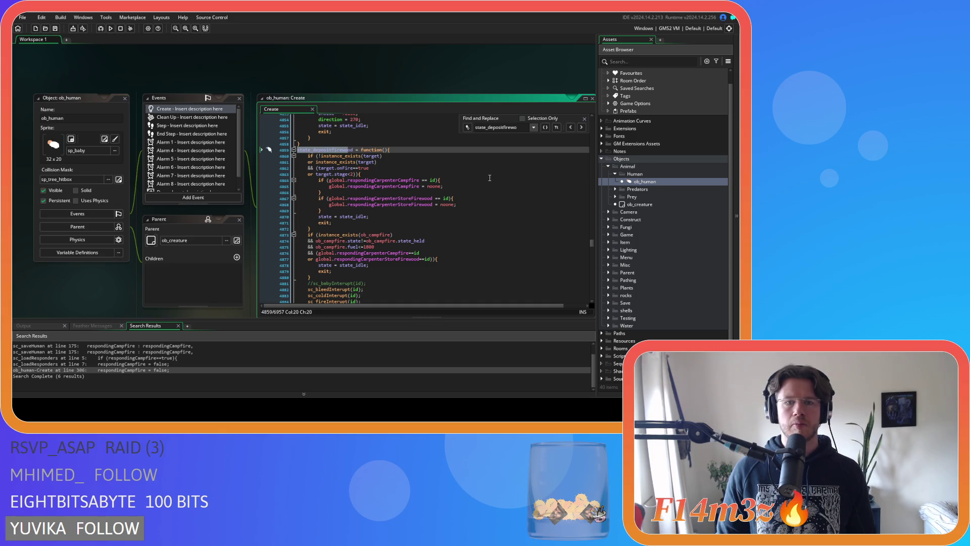
scroll(471, 202, "down", 1)
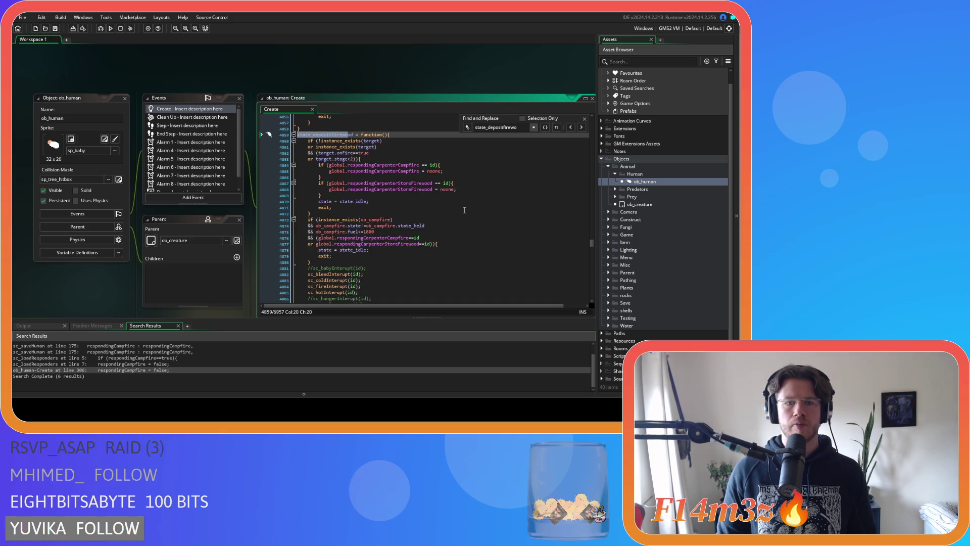
left_click(409, 255)
left_click(407, 250)
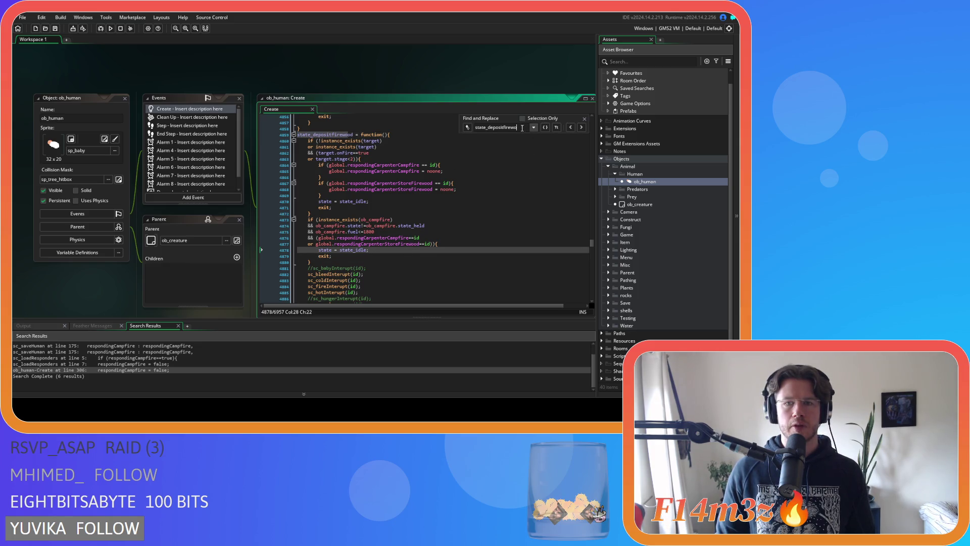
left_click(455, 225)
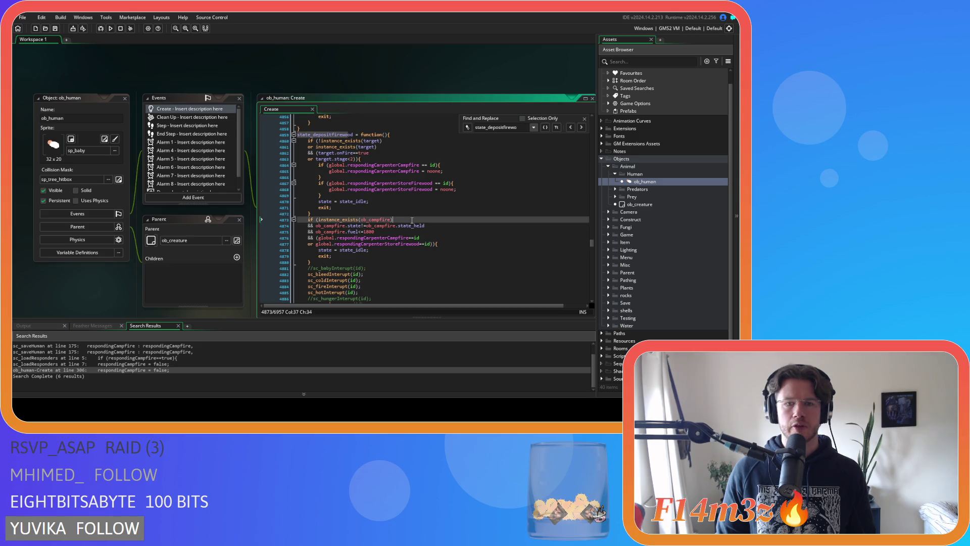
left_click(449, 229)
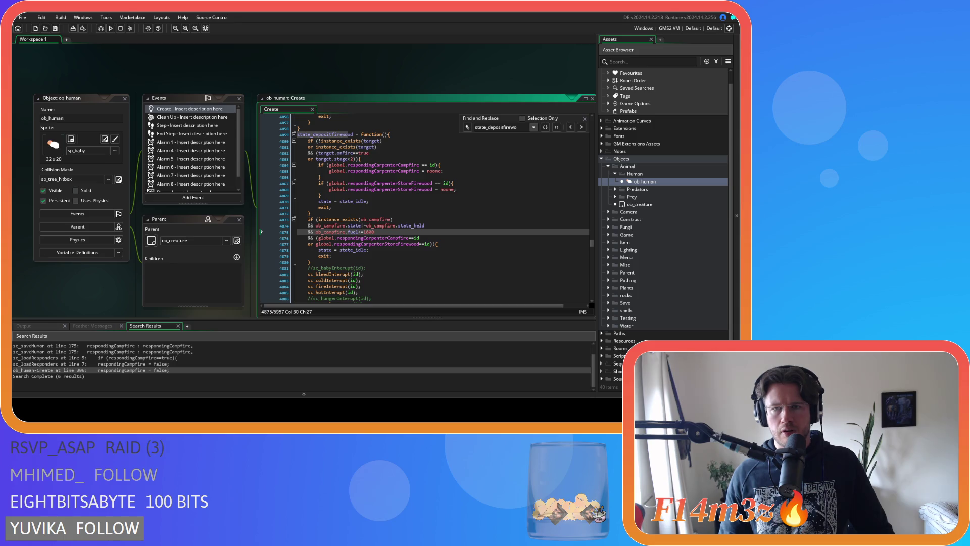
Step: Close the search, review the carpenter reset lines, and collapse the Human and Animal folders
key("Escape")
left_click(523, 153)
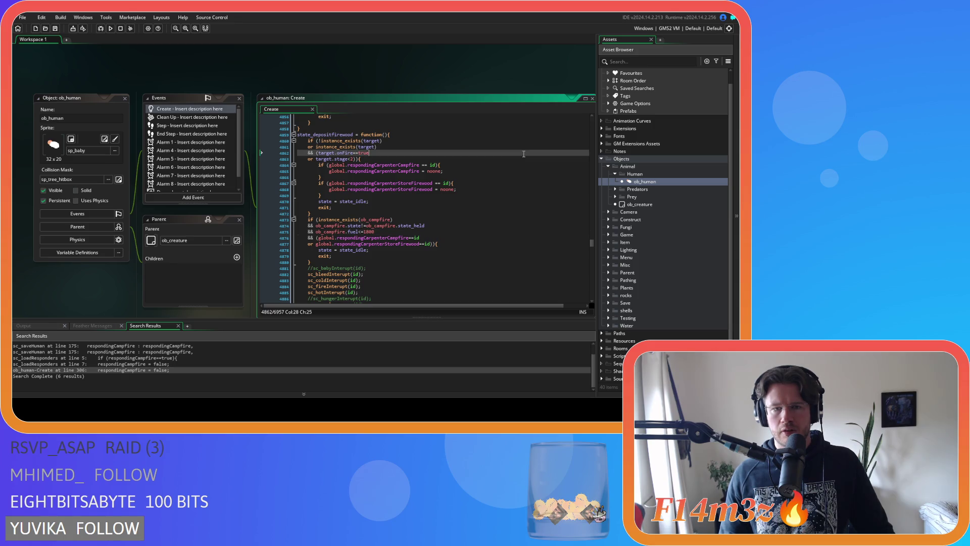
left_click(503, 190)
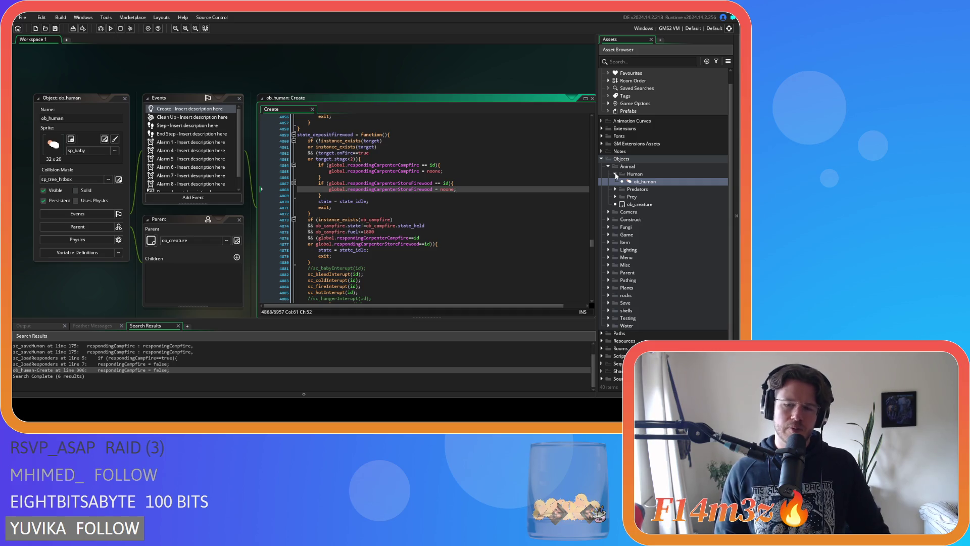
left_click(615, 174)
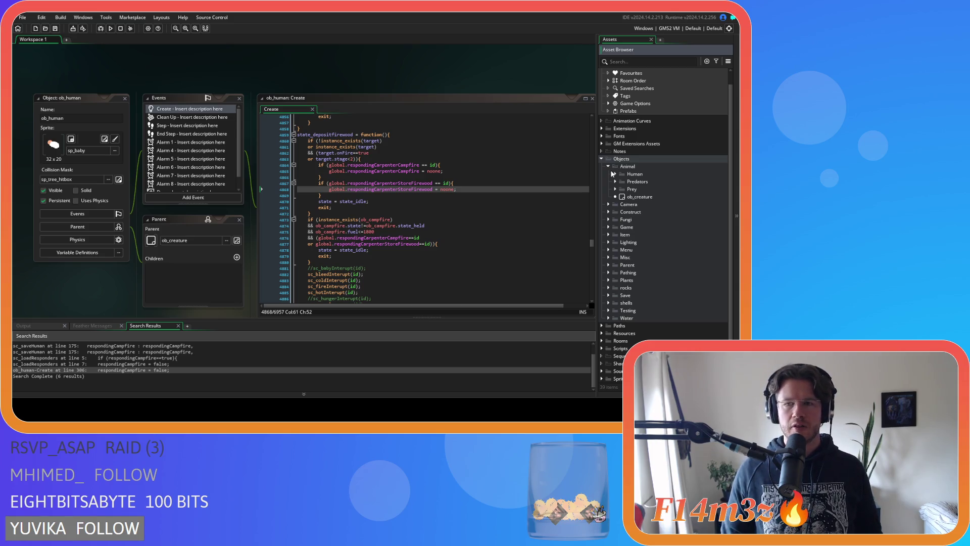
left_click(608, 166)
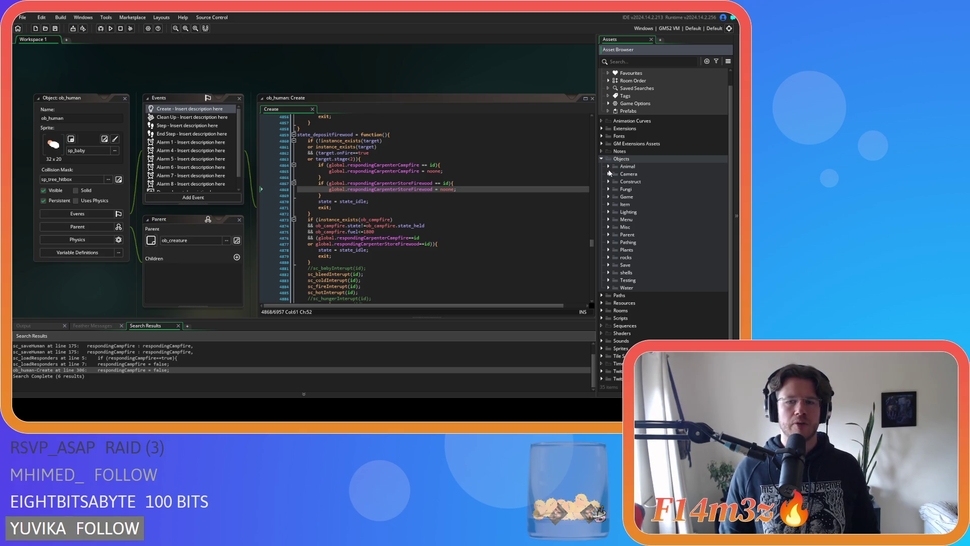
right_click(382, 72)
Step: Close all editor windows and select ob_controller in the Game objects folder
mouse_move(387, 82)
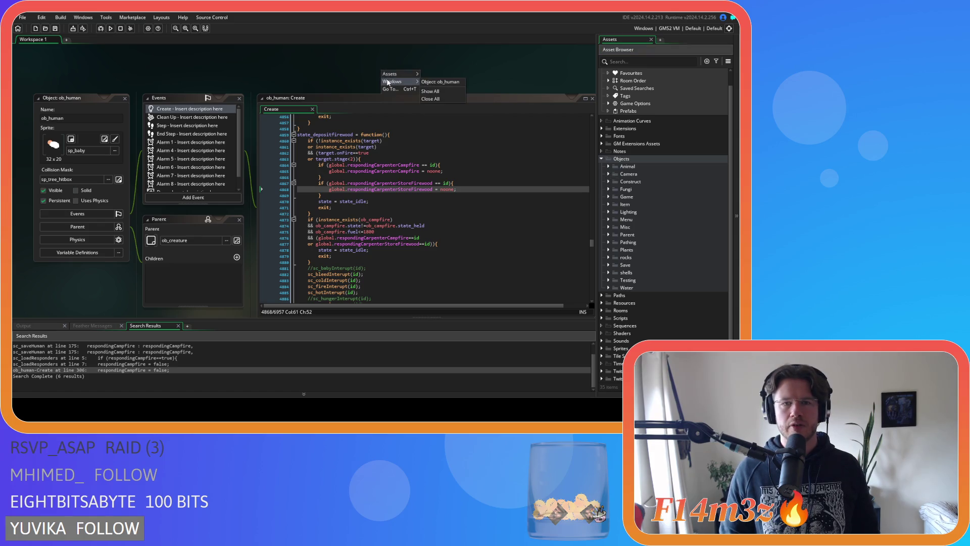
left_click(429, 98)
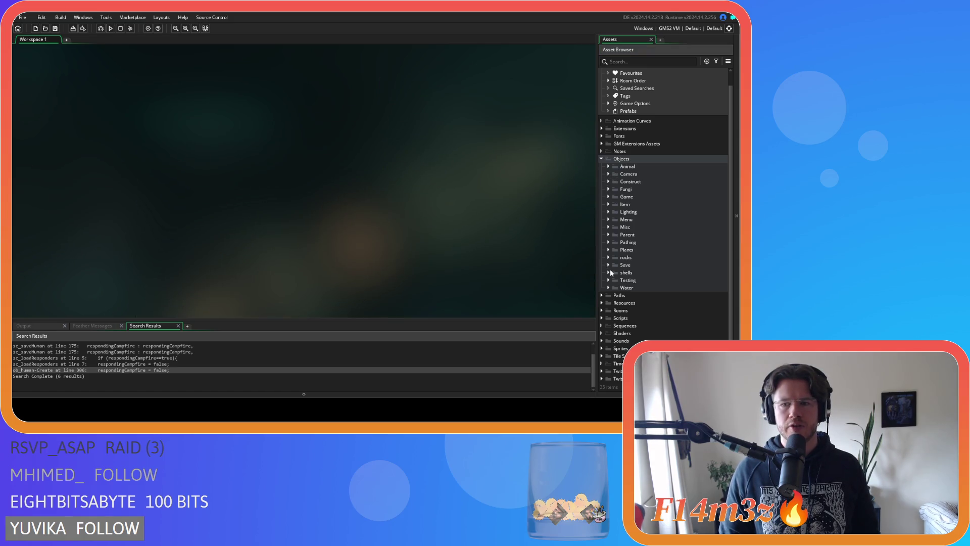
left_click(602, 318)
left_click(604, 320)
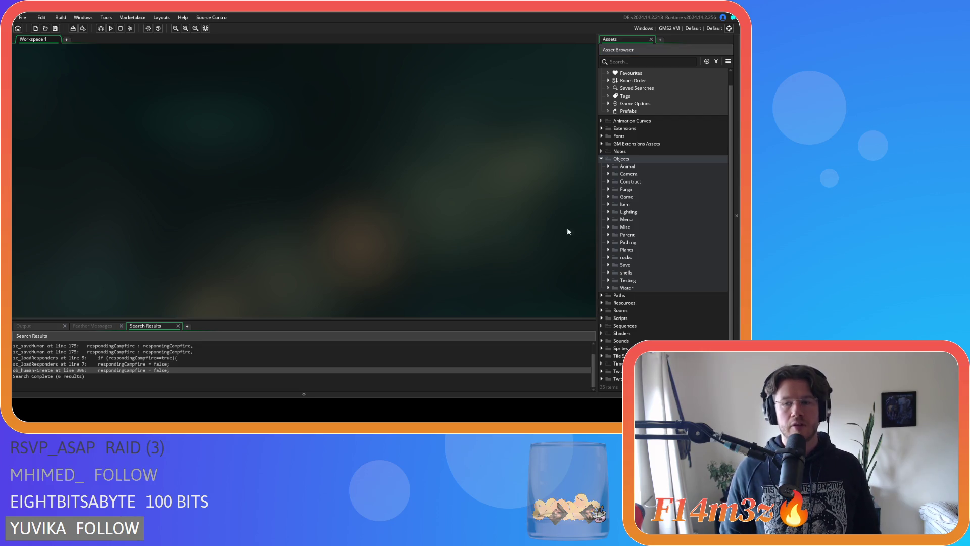
left_click(608, 196)
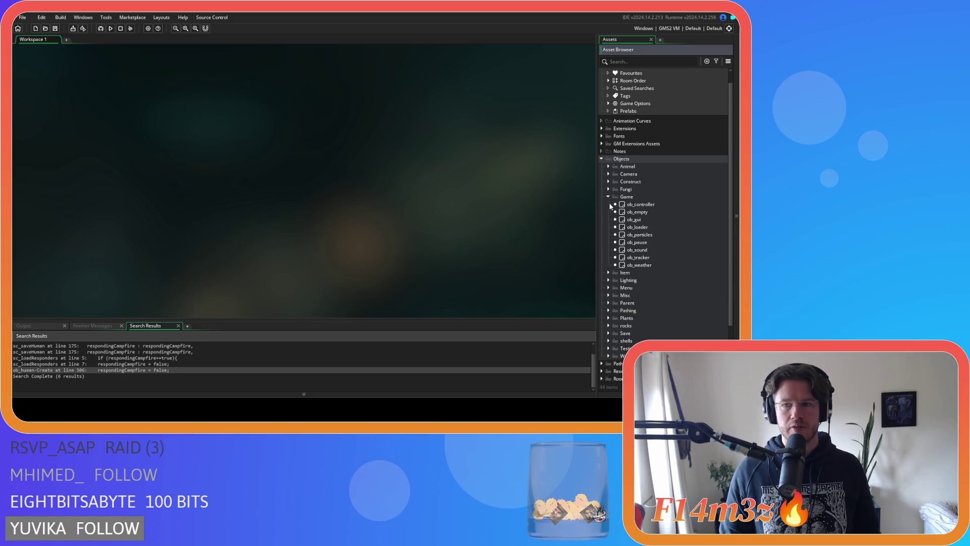
left_click(624, 205)
Step: Open ob_controller's Create event and search it for 'responding' to find the carpenter globals
double_click(624, 205)
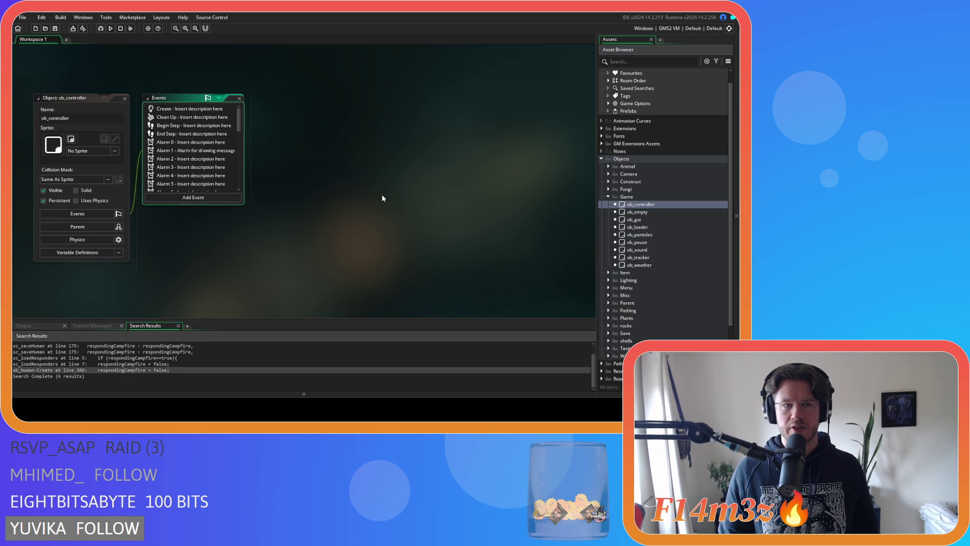
double_click(212, 111)
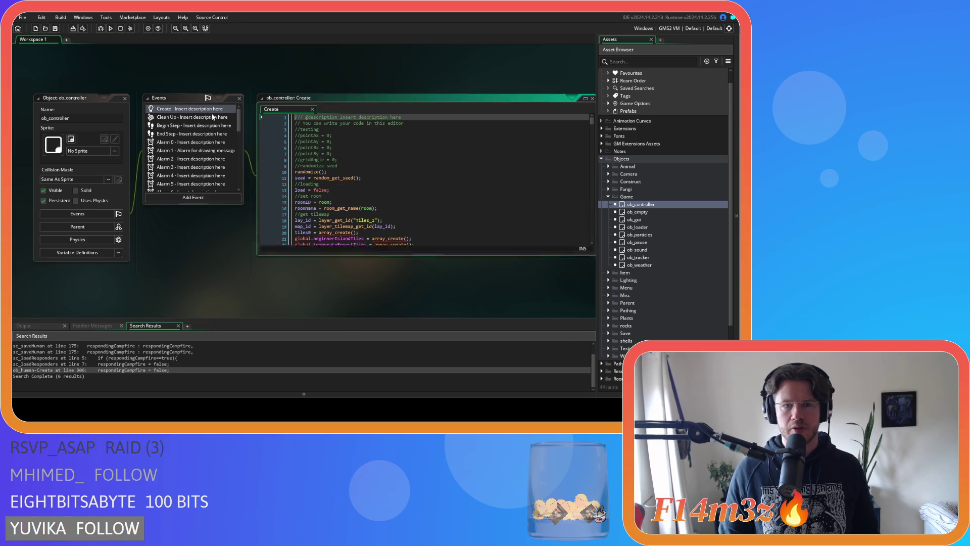
left_click(396, 177)
key("ctrl+f")
type("responding")
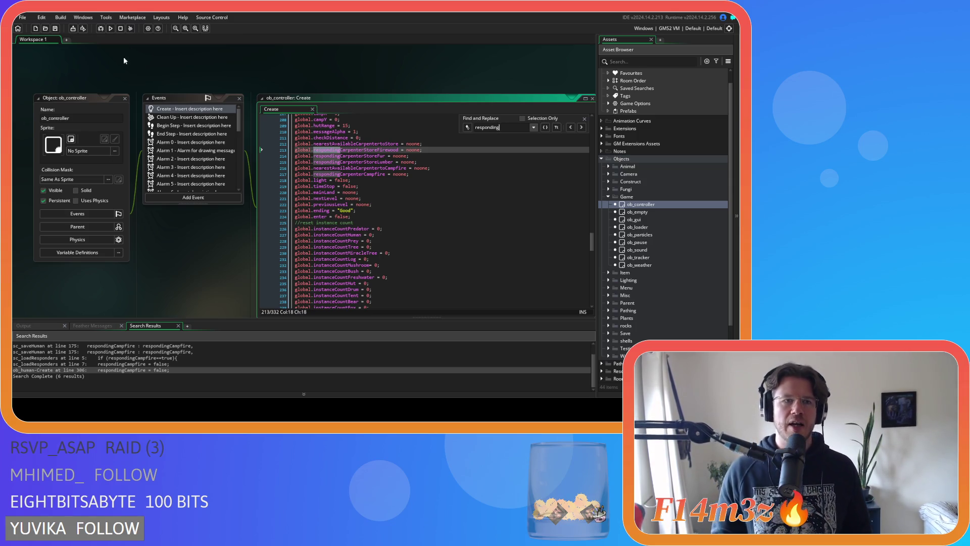
left_click(584, 119)
scroll(661, 235, "down", 3)
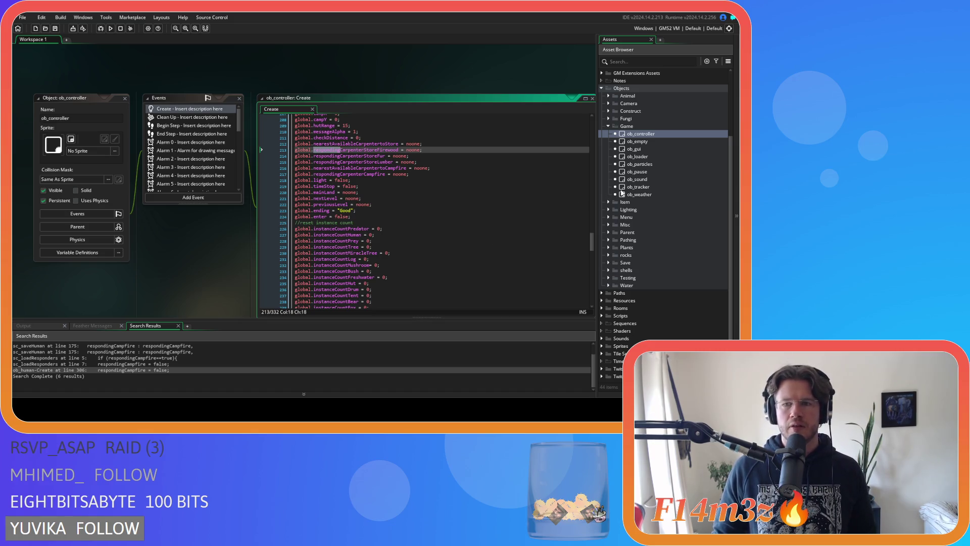
Step: Move the respondingCarpenterCampfire line up one line and save the Create code
left_click_drag(428, 174, 295, 174)
key("BackSpace")
key("ctrl+z")
key("alt+Up")
left_click(454, 174)
key("ctrl+s")
Step: Move nearestAvailableCarpentertoCampfire onto line 213 and check the regrouped lines 212–217
left_click_drag(448, 172, 289, 177)
key("ctrl+x")
key("alt+Up")
key("alt+Up")
key("alt+Up")
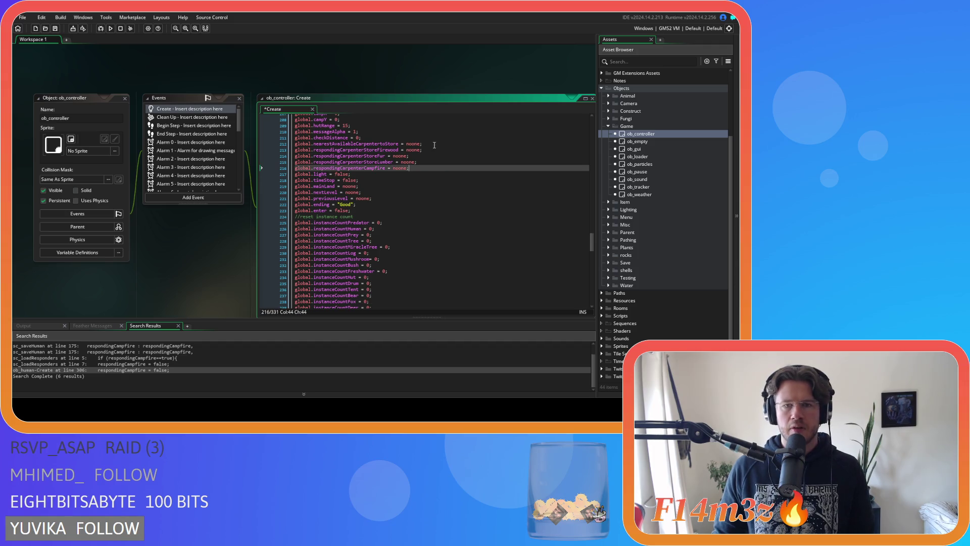
key("ctrl+v")
left_click_drag(410, 175, 256, 145)
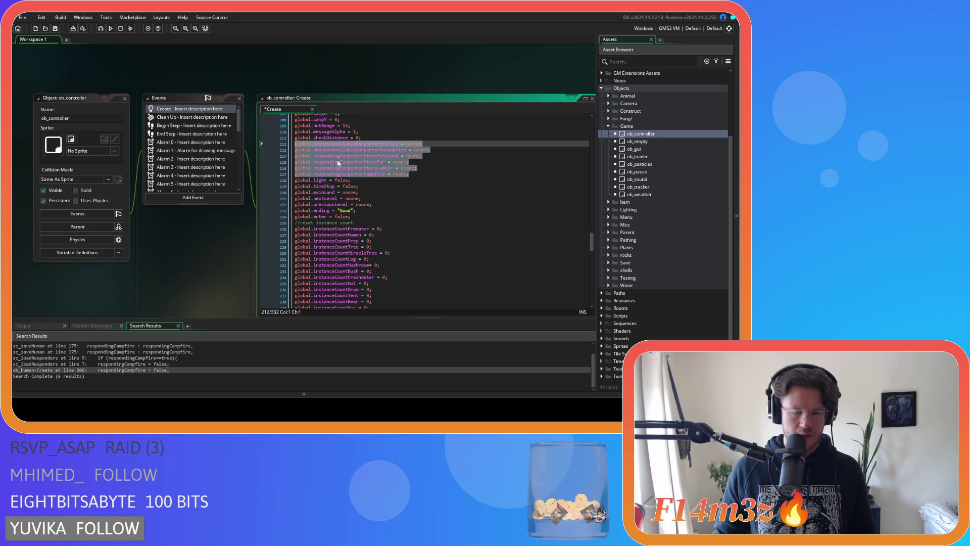
left_click(439, 165)
left_click(432, 173)
left_click_drag(433, 172, 253, 143)
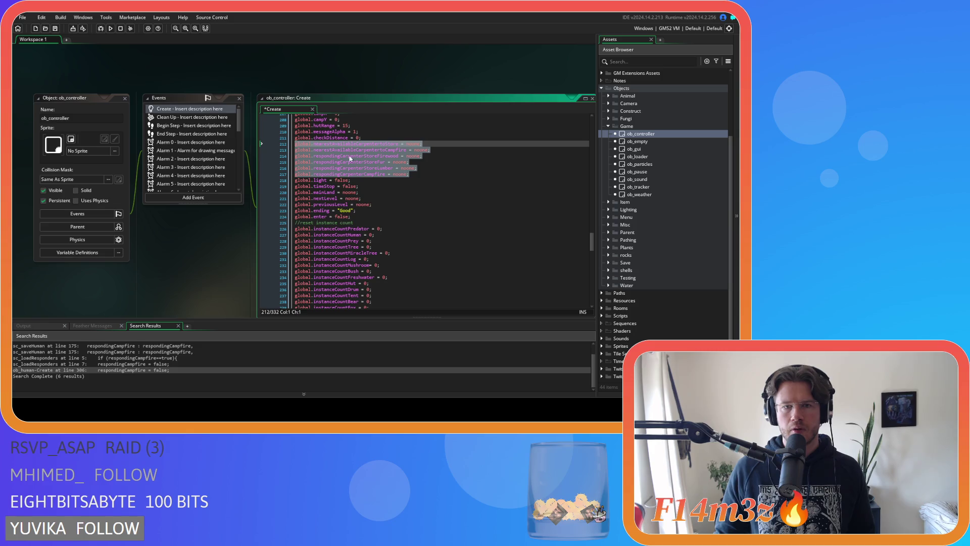
left_click(451, 169)
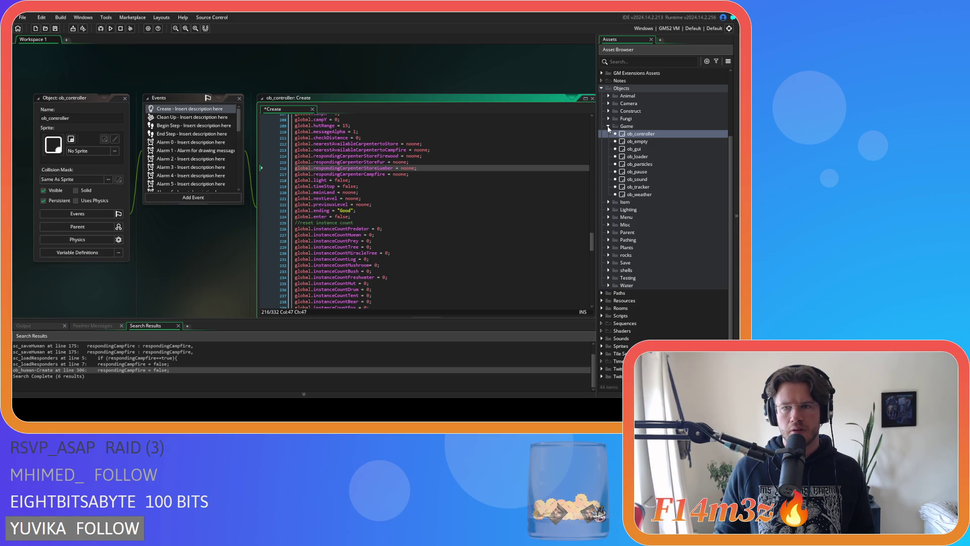
left_click(608, 111)
Step: Open ob_campfire from the Construct folder, look over its code, then close it
left_click(641, 119)
double_click(641, 119)
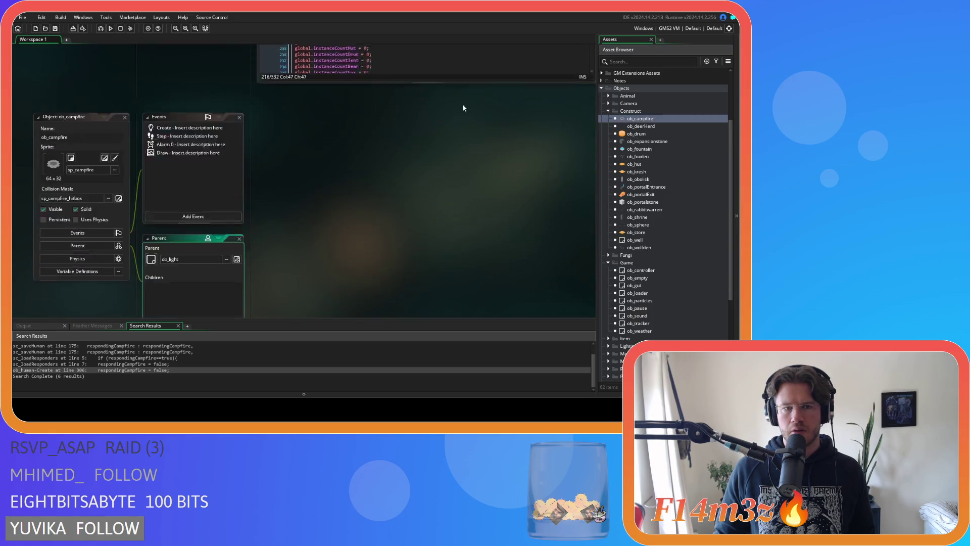
scroll(394, 176, "down", 2)
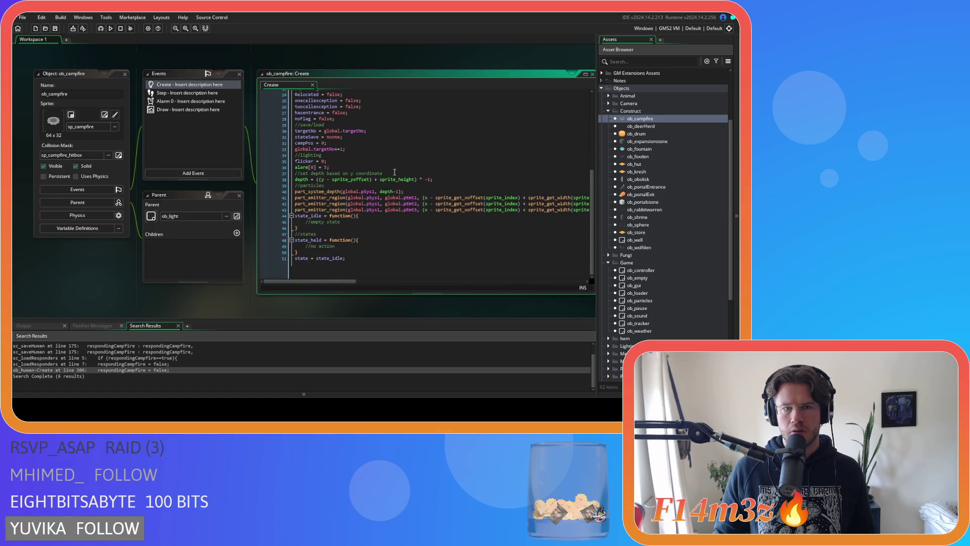
scroll(394, 177, "up", 5)
left_click(128, 75)
left_click(126, 74)
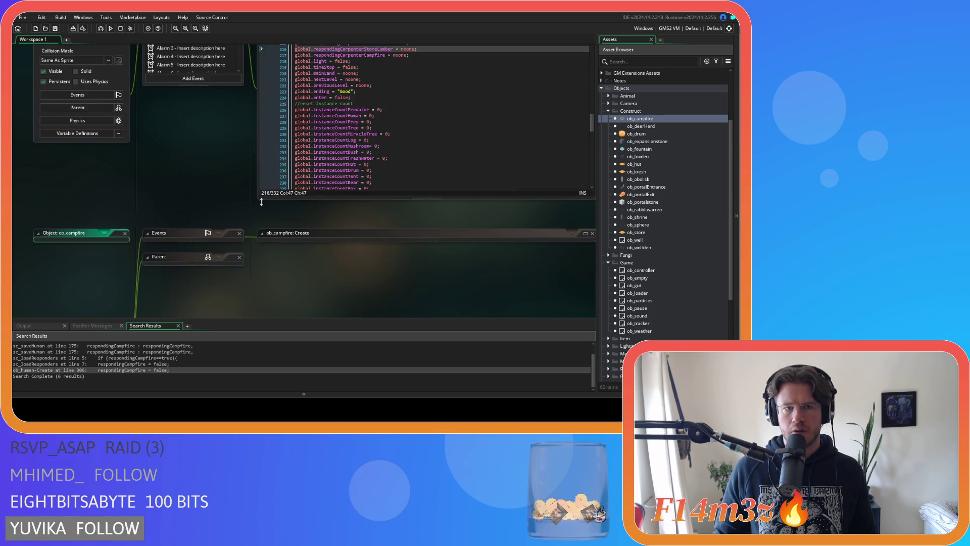
Step: Save ob_controller's reordered Create code
left_click(433, 123)
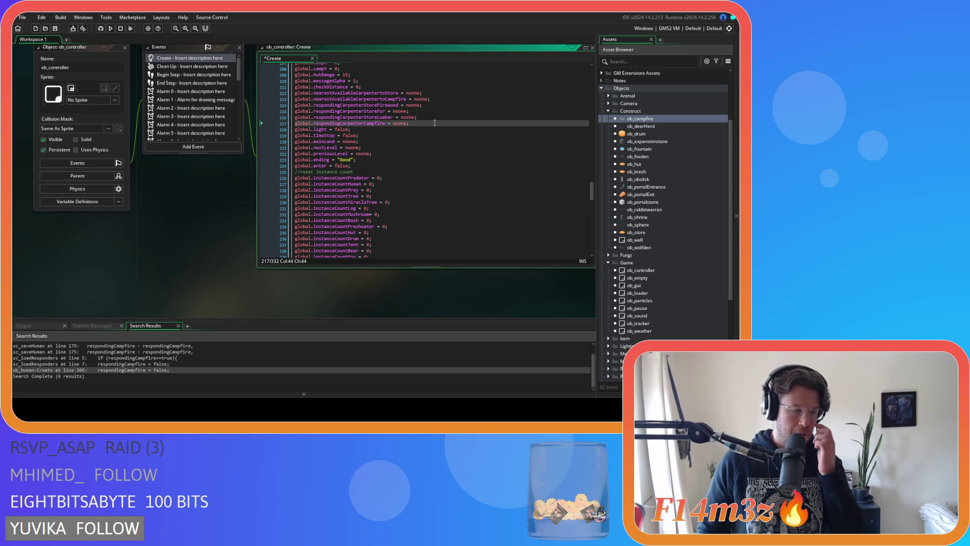
key("ctrl+s")
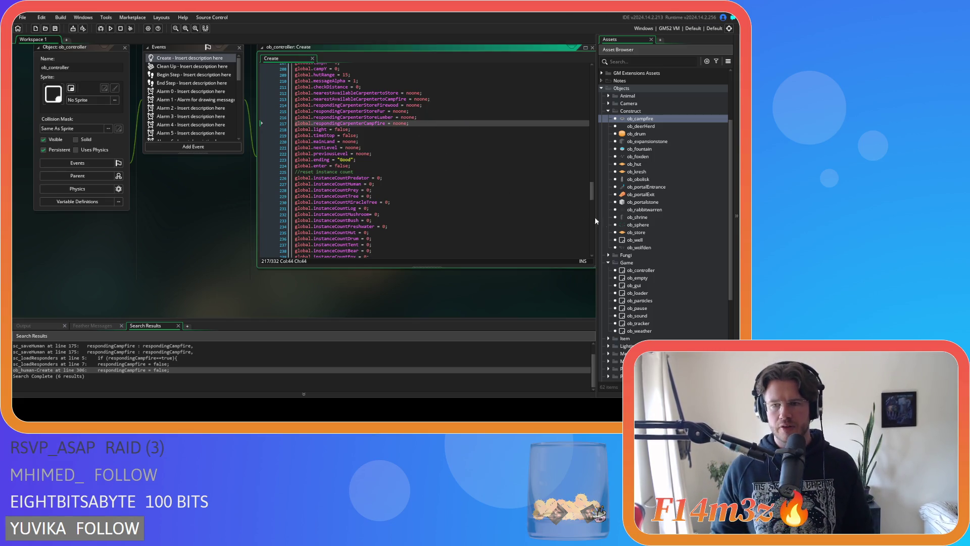
scroll(650, 294, "down", 5)
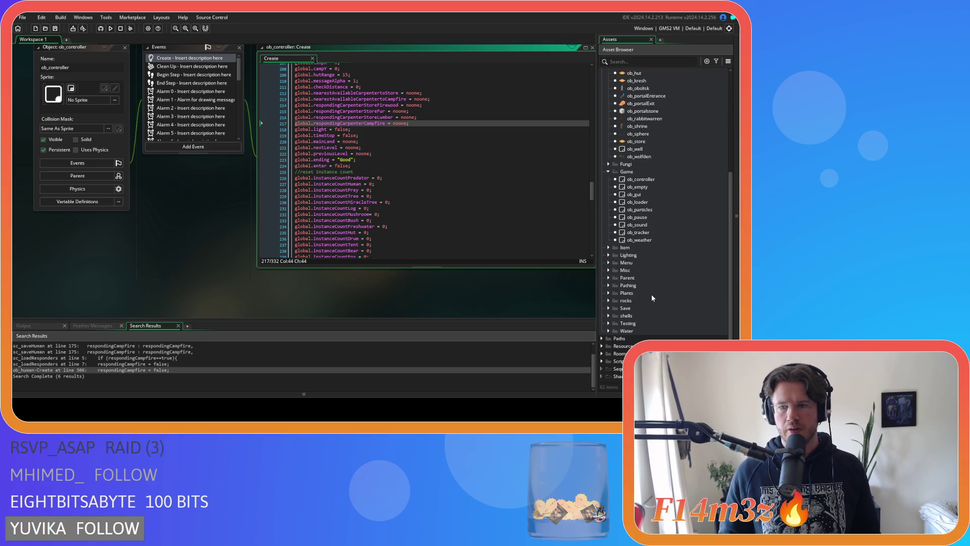
Step: Open ob_save from the Save folder and review its Key Press - F6 quickload code
left_click(608, 262)
double_click(650, 279)
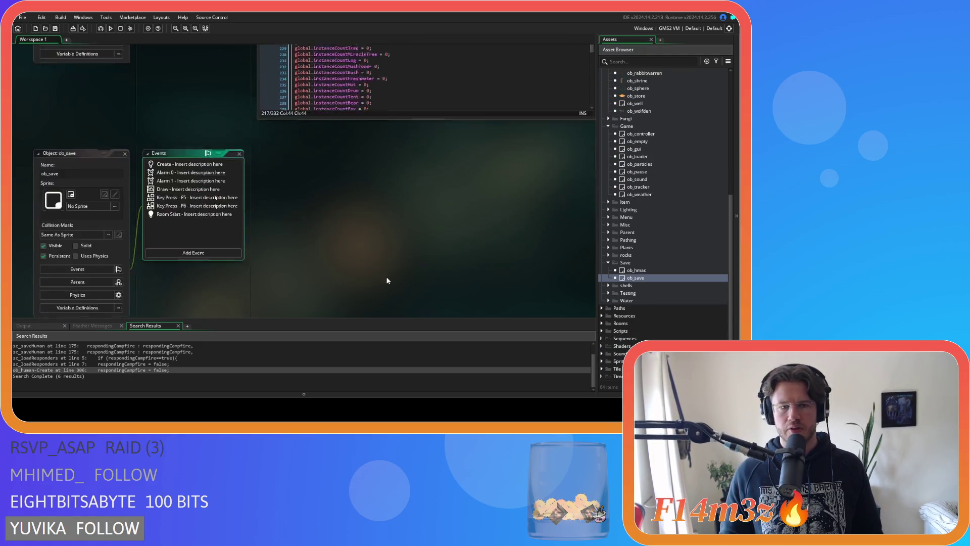
left_click(170, 149)
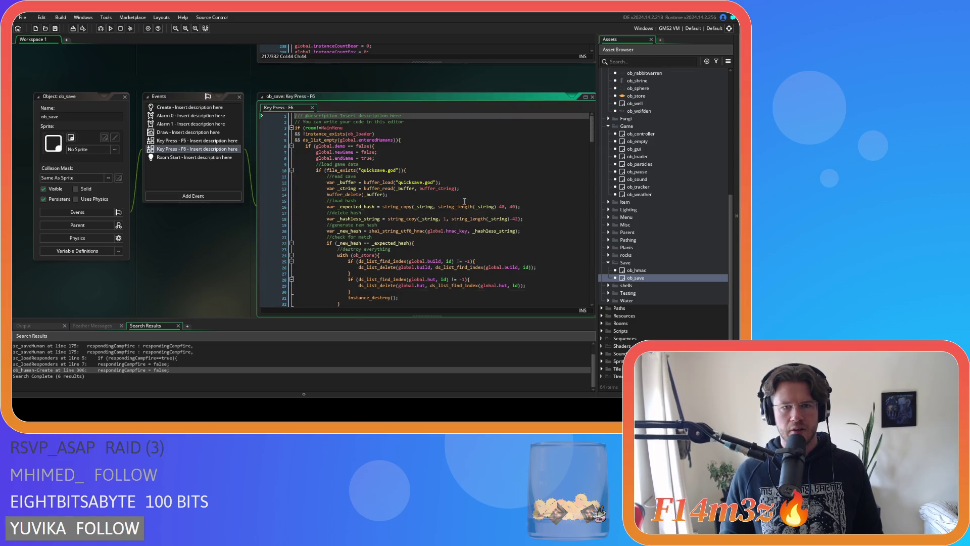
scroll(594, 136, "down", 2)
scroll(594, 136, "up", 2)
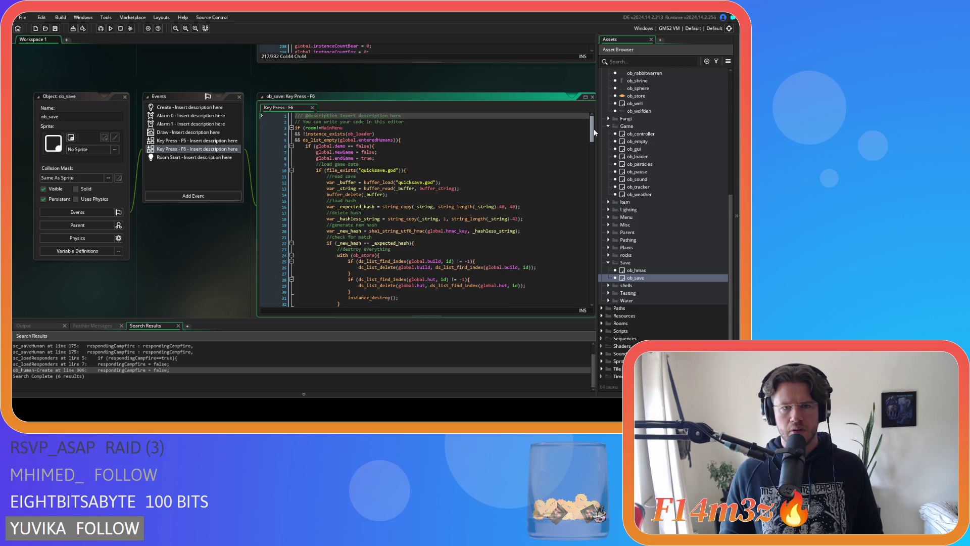
scroll(595, 137, "down", 2)
scroll(594, 132, "up", 2)
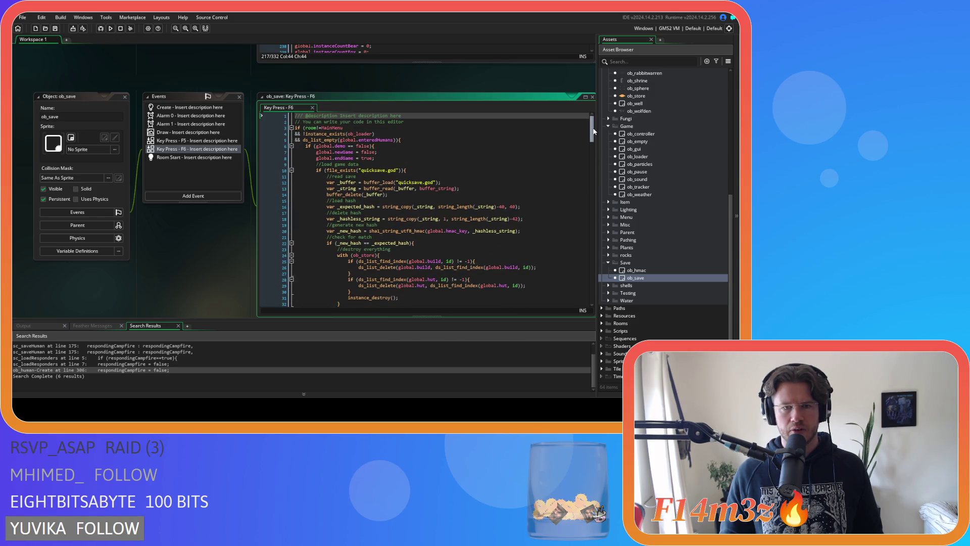
mouse_move(594, 132)
left_mouse_down()
mouse_move(575, 295)
mouse_move(546, 137)
mouse_move(441, 126)
left_mouse_up()
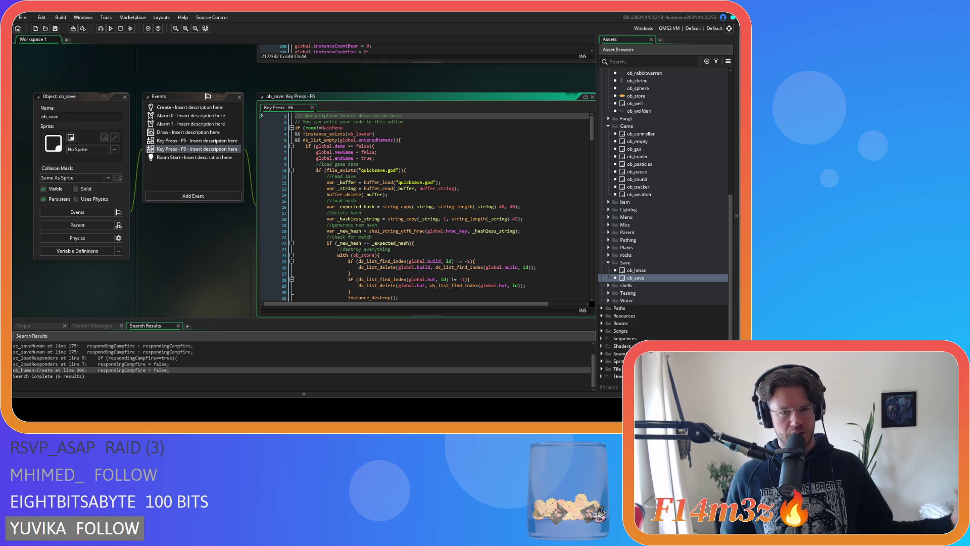
mouse_move(325, 158)
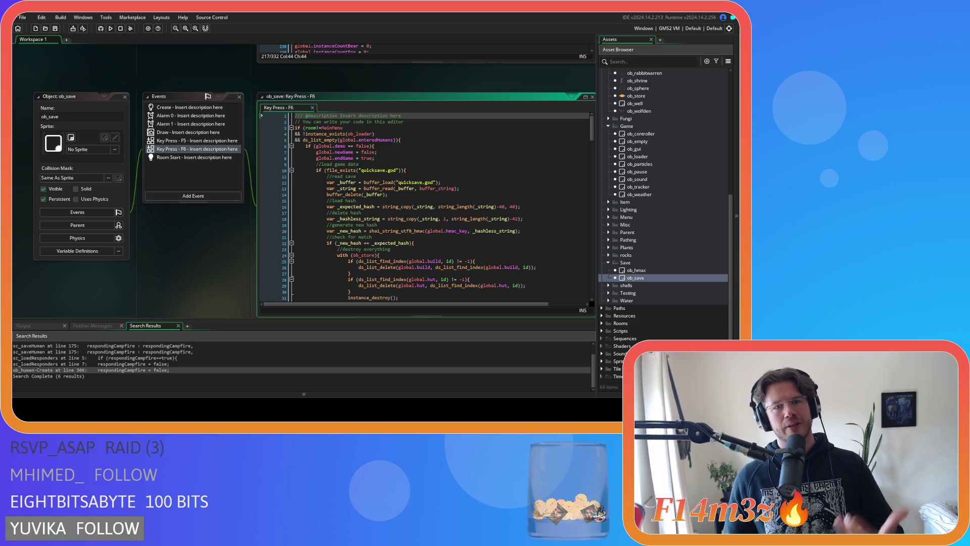
left_click(397, 157)
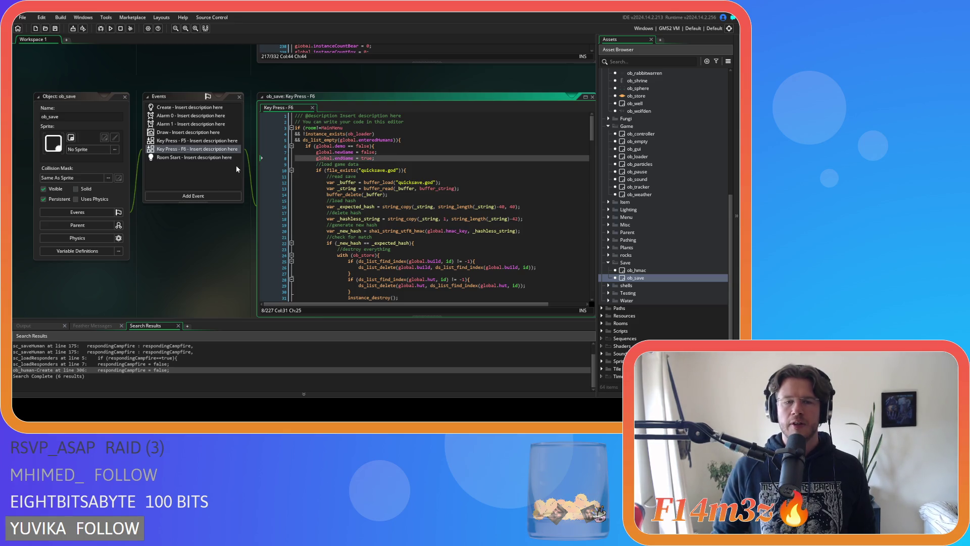
scroll(166, 186, "up", 5)
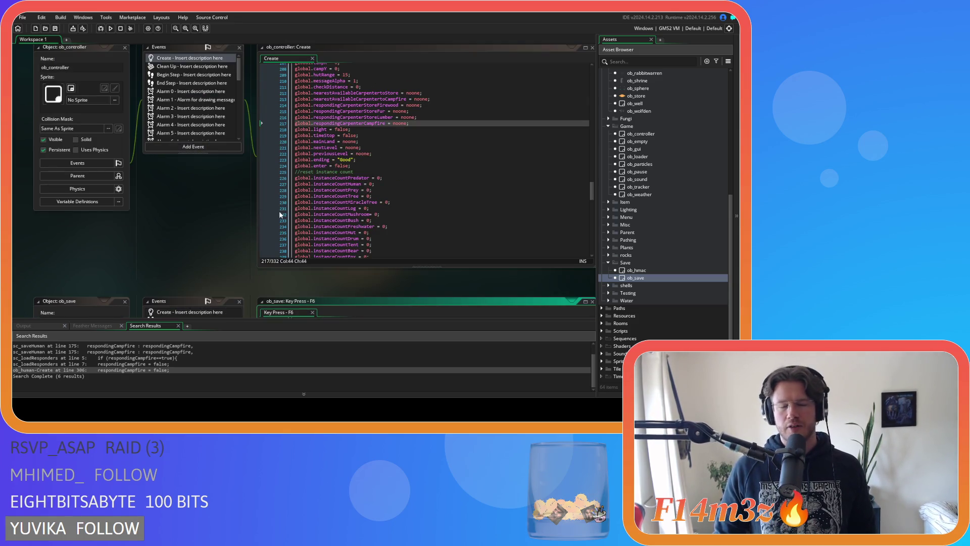
Step: Jump from ob_controller's Create code back to ob_save's F6 code and scroll down
left_click(363, 166)
scroll(165, 226, "down", 2)
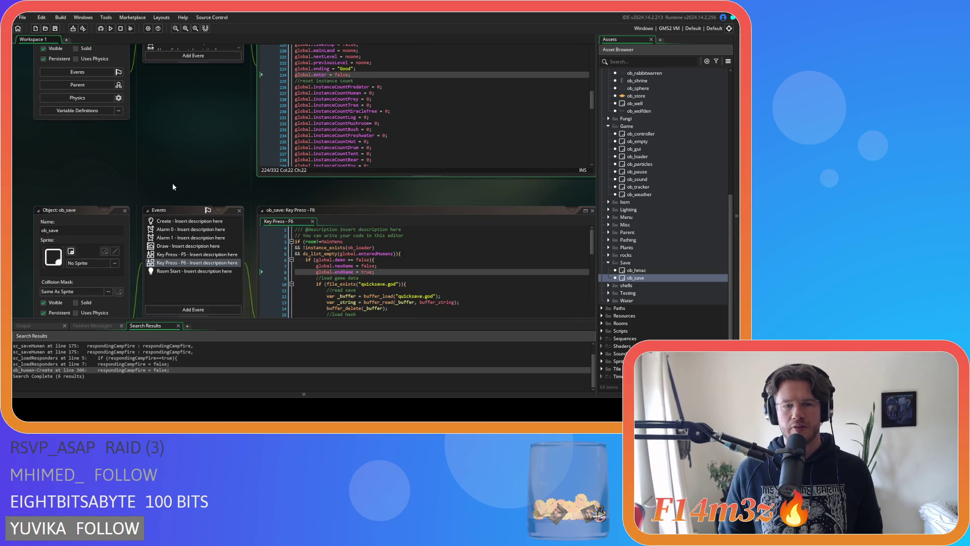
scroll(200, 292, "up", 4)
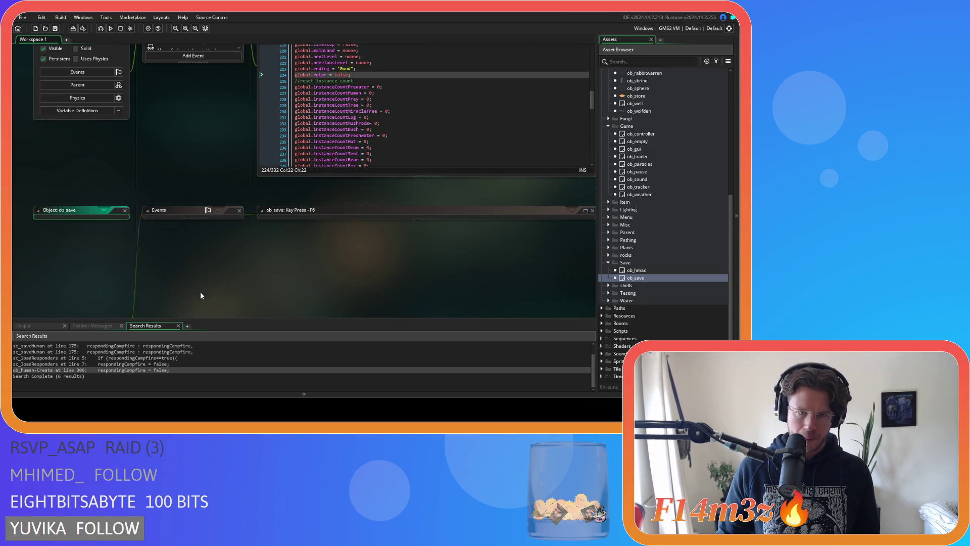
scroll(222, 273, "down", 2)
double_click(642, 279)
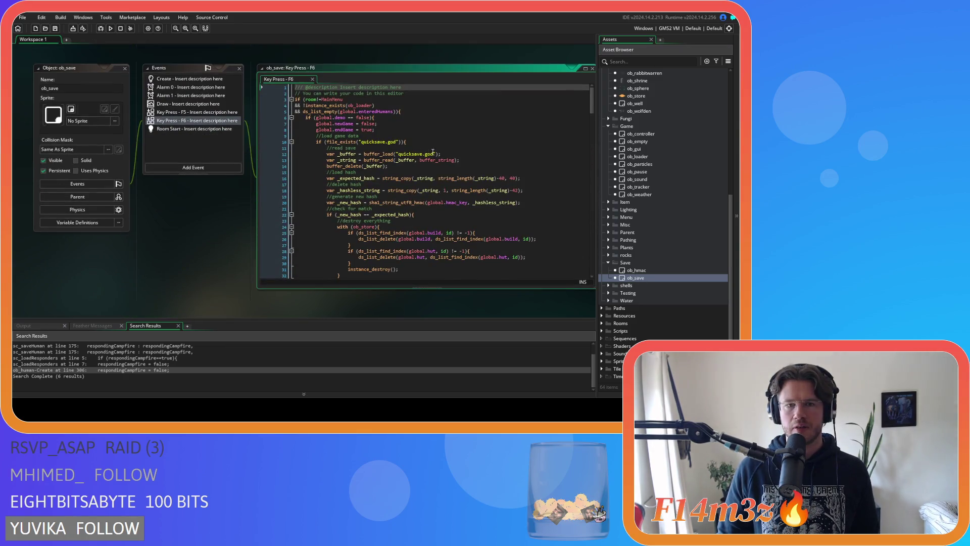
scroll(433, 151, "down", 10)
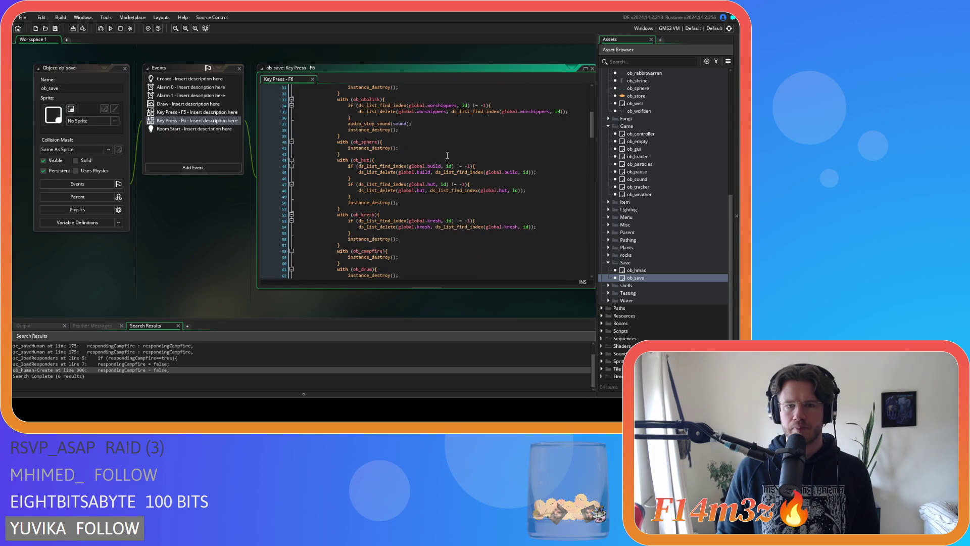
Step: Search the F6 code for 'ob_controller', select its destroy line, then close all workspace windows
key("ctrl+f")
type("ob")
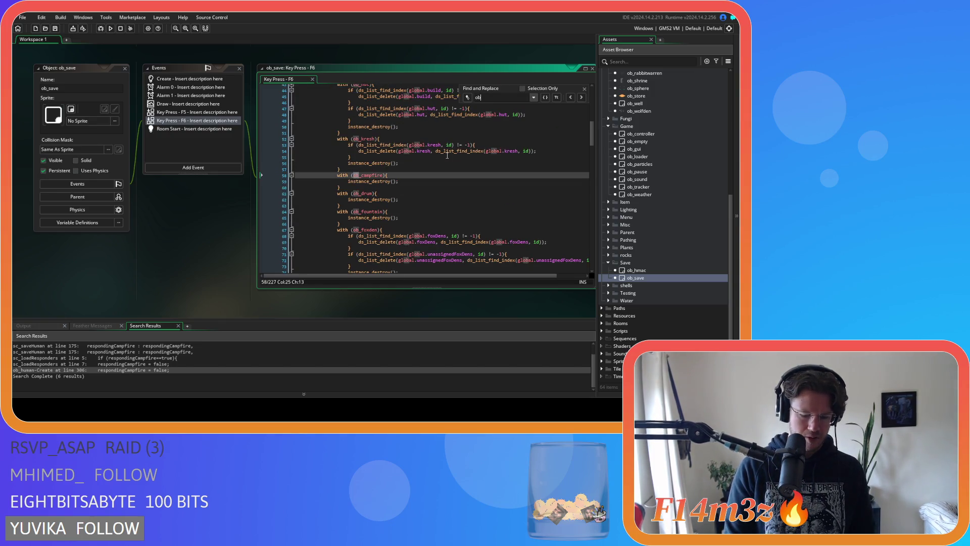
type("_controller")
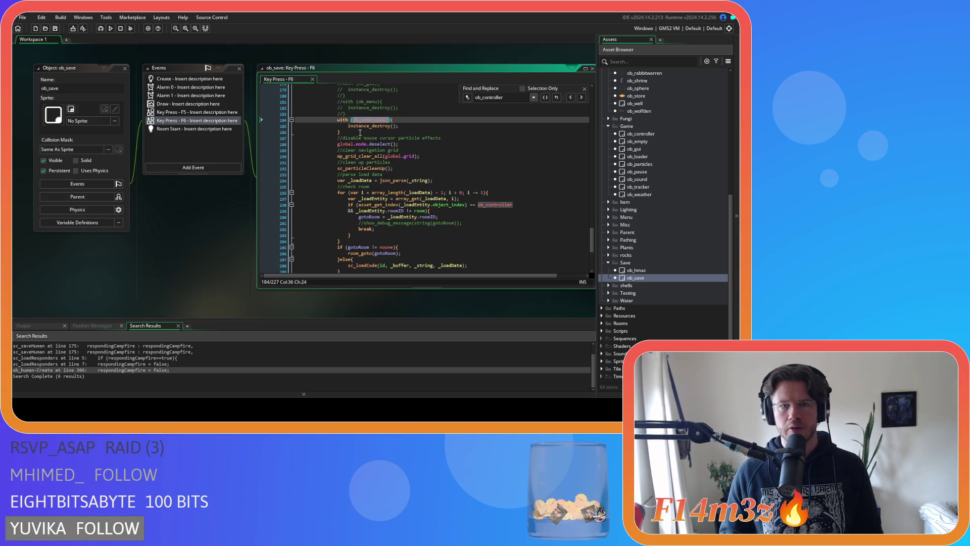
double_click(343, 126)
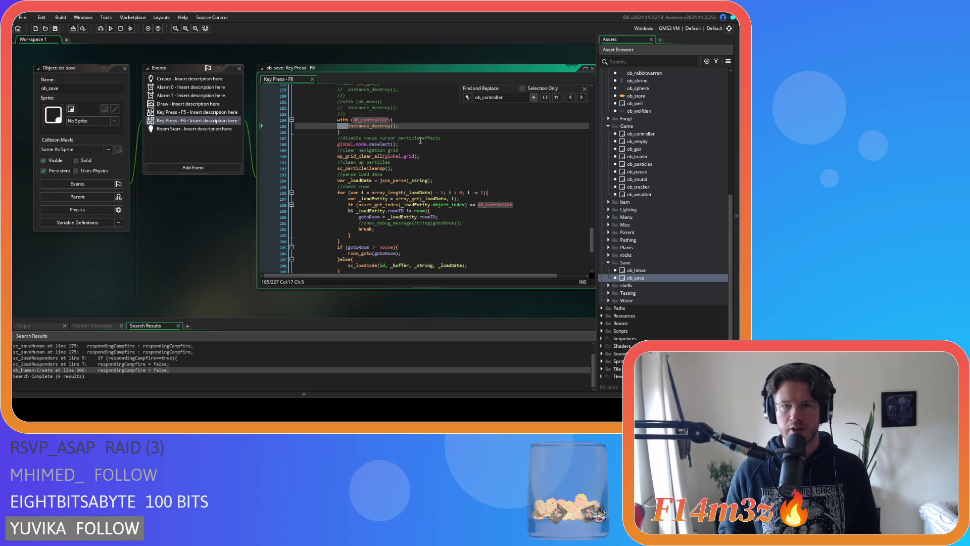
left_click(584, 89)
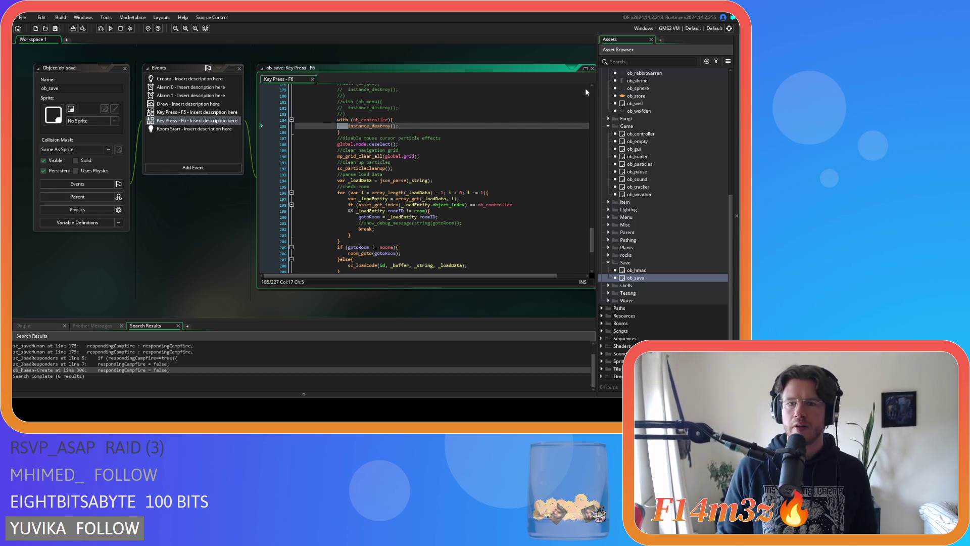
right_click(172, 249)
left_click(249, 282)
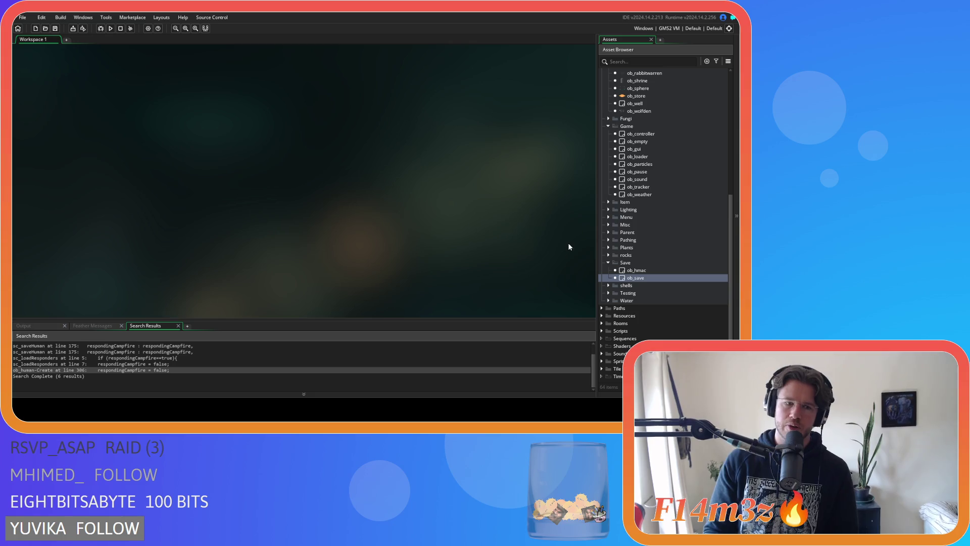
Step: Open the ob_human object's Step event code
scroll(657, 230, "up", 9)
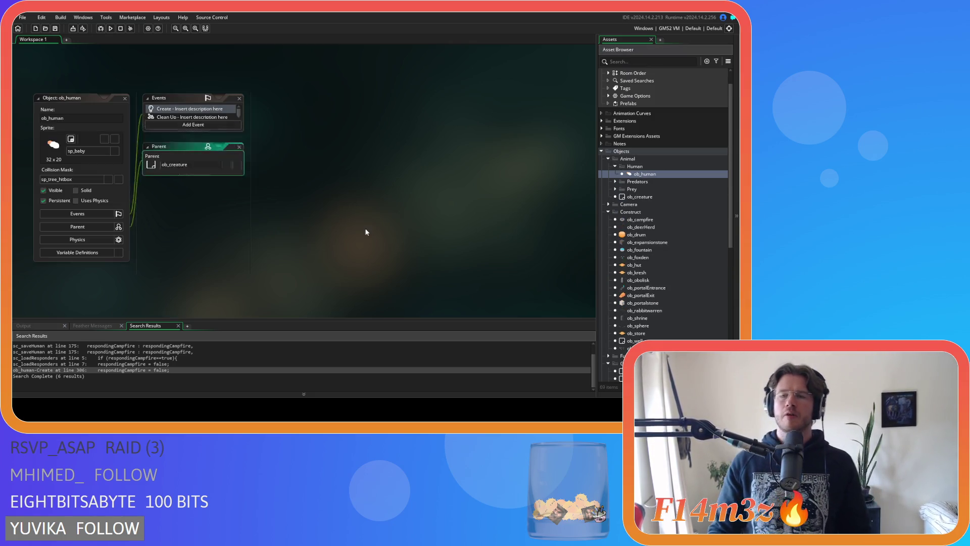
left_click(366, 175)
key("ctrl+f")
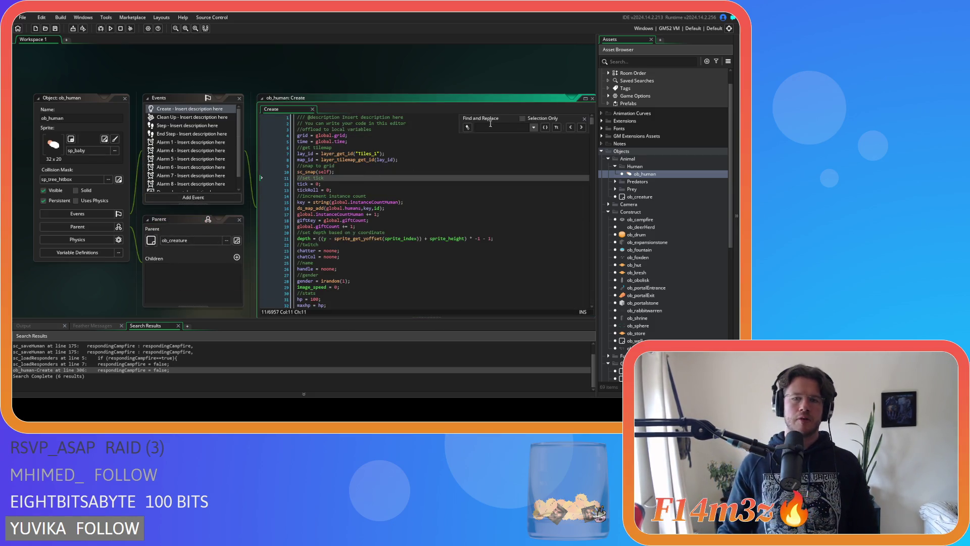
key("Escape")
left_click(190, 126)
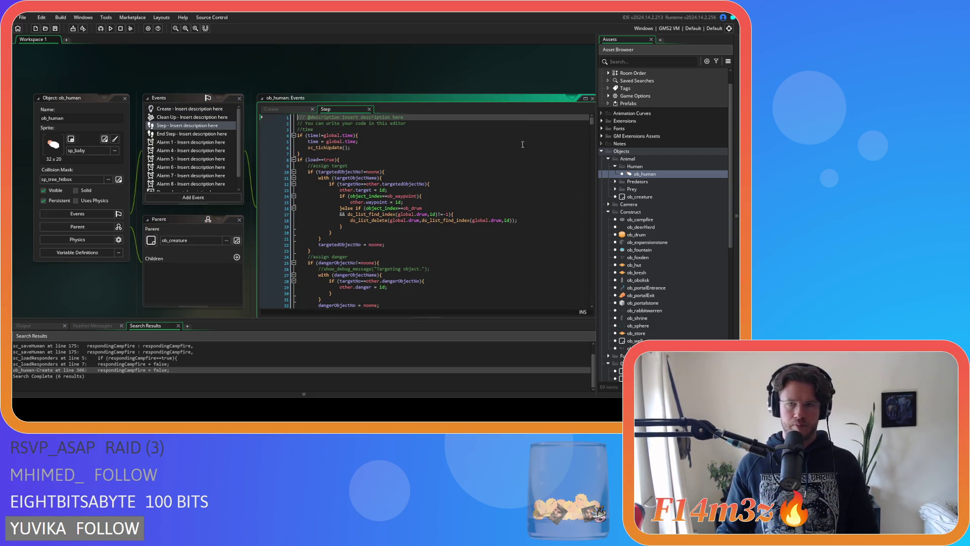
Step: Scroll to the block clearing the nearest-available carpenter trackers to noone and place the caret at its end
left_click_drag(592, 123, 582, 266)
scroll(456, 254, "down", 3)
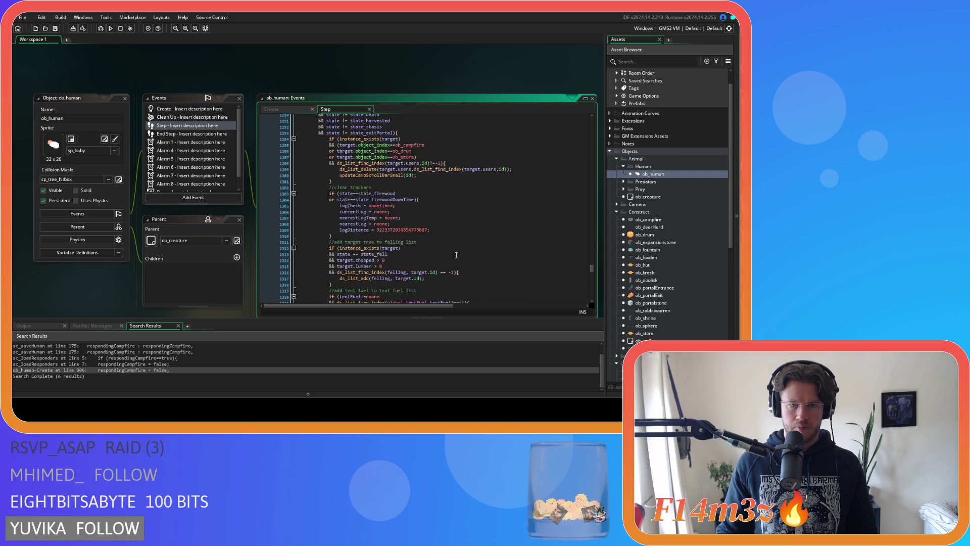
scroll(456, 254, "down", 6)
mouse_move(333, 202)
left_mouse_down()
mouse_move(394, 237)
mouse_move(431, 239)
left_mouse_up()
left_click_drag(332, 245, 328, 214)
left_click(334, 233)
left_click(341, 250)
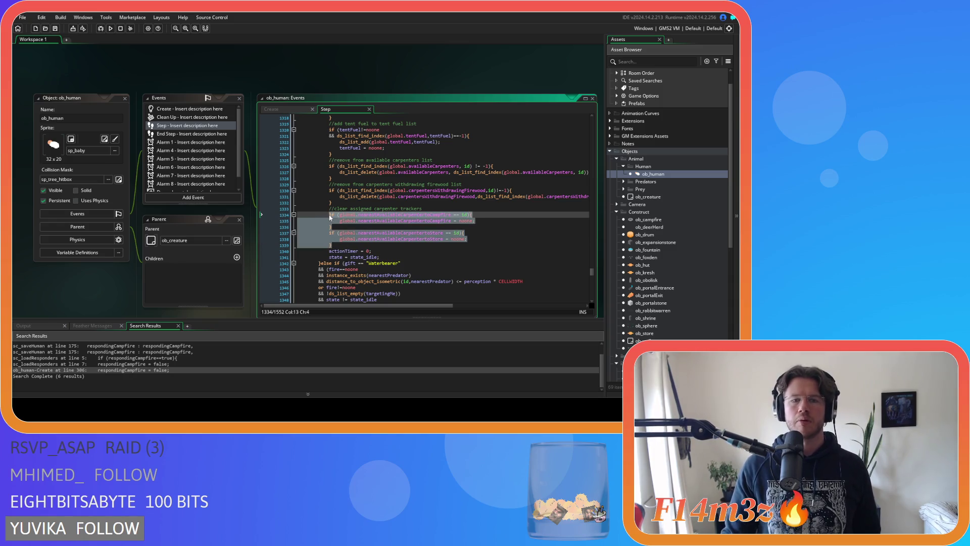
left_click(346, 247)
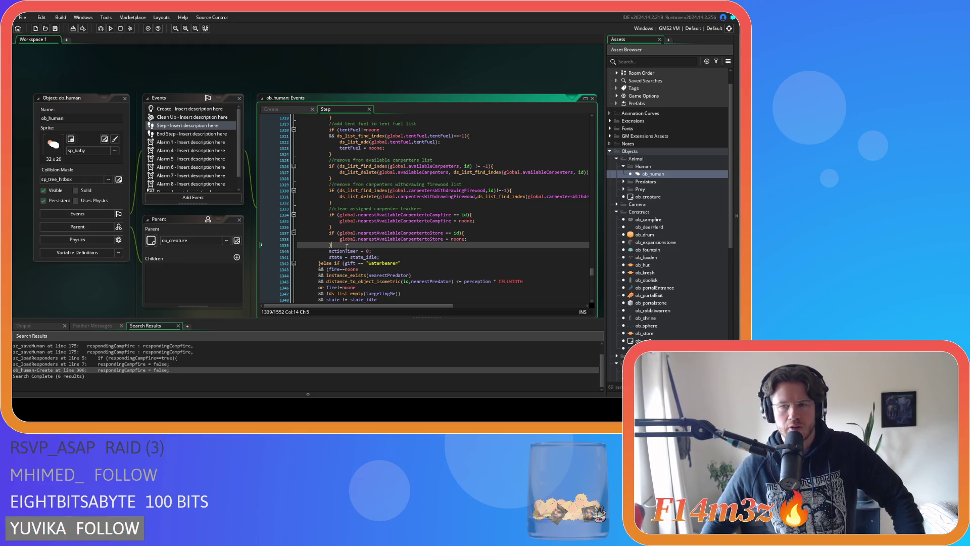
scroll(672, 260, "down", 10)
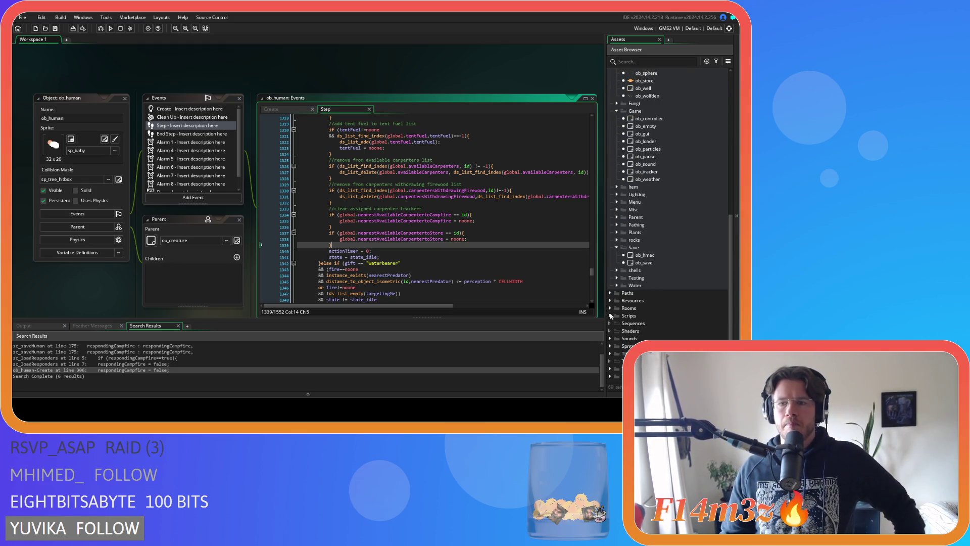
Step: Open the sc_deathHuman script from the Scripts folder
left_click(615, 317)
left_click(609, 316)
scroll(617, 283, "down", 4)
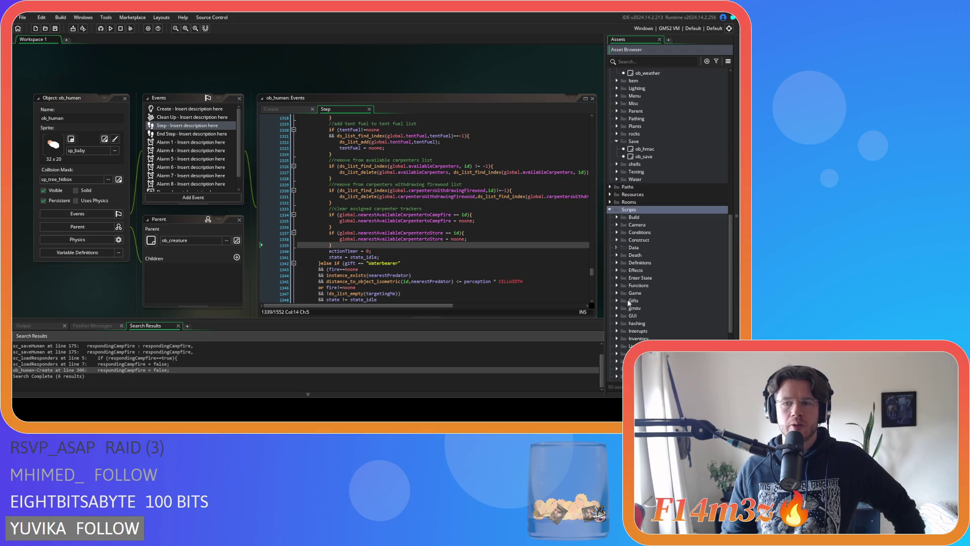
scroll(619, 255, "down", 3)
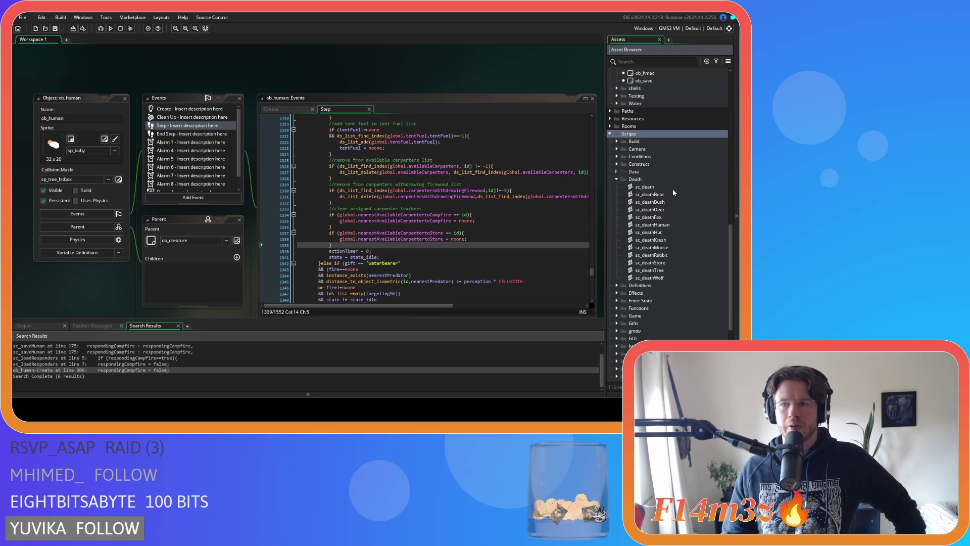
double_click(668, 225)
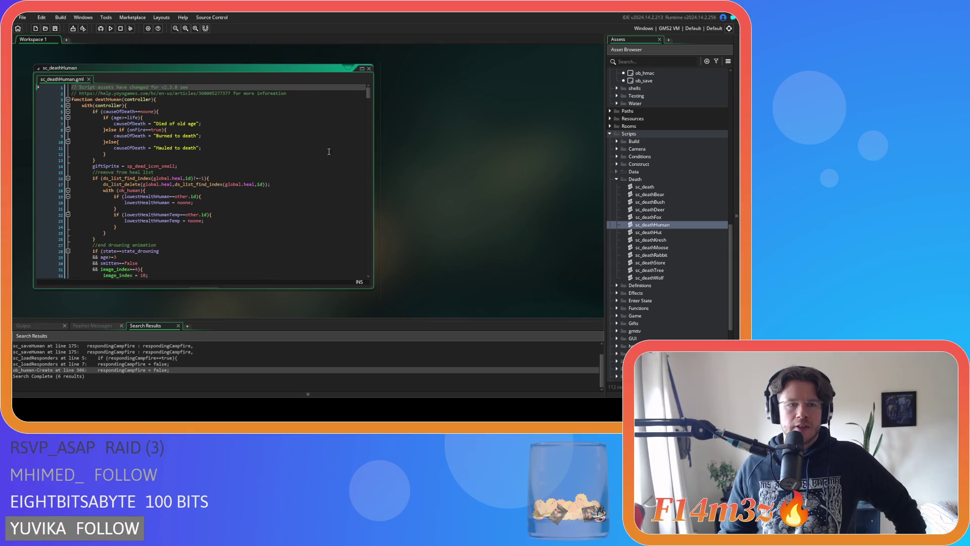
Step: Review sc_deathHuman's Carpenter tracker resets, then return to ob_human's Step code
left_click_drag(366, 93, 380, 171)
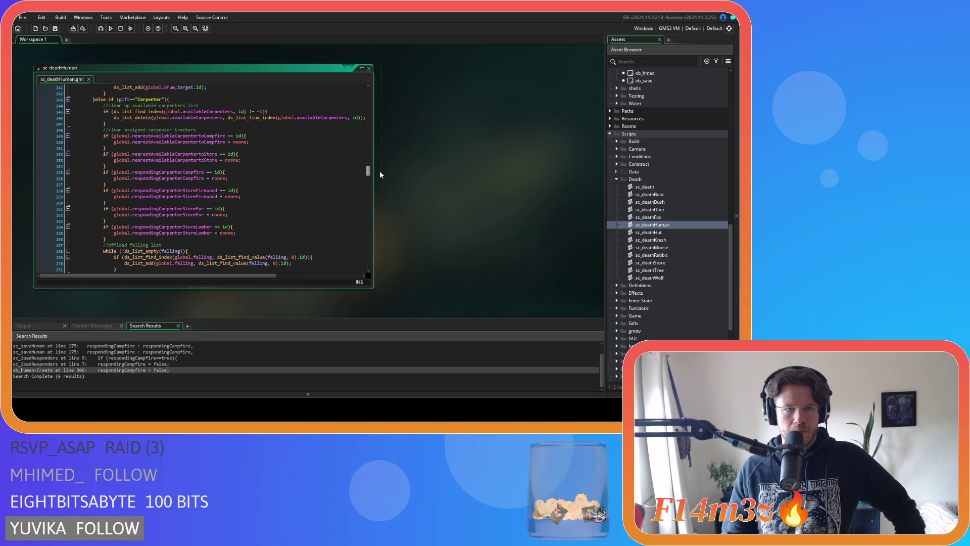
scroll(380, 171, "up", 5)
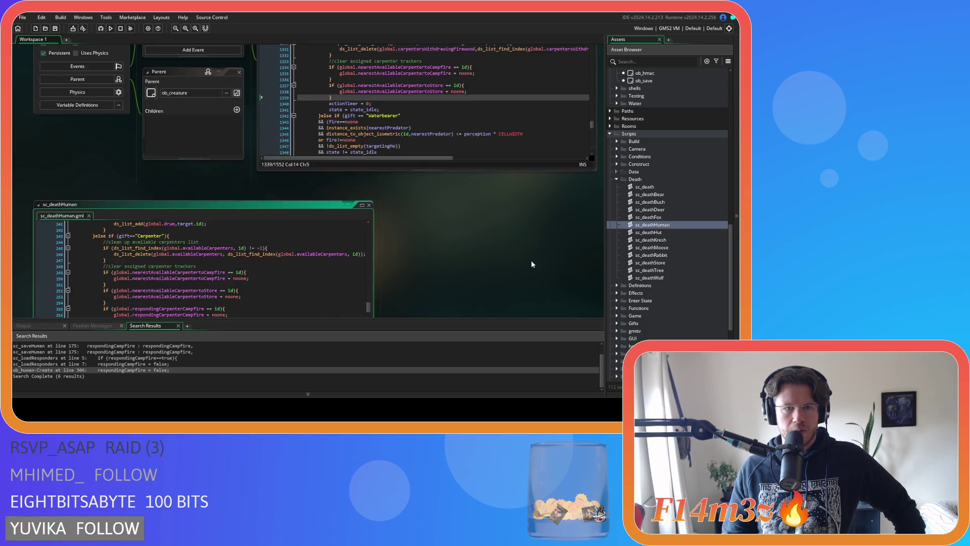
left_click(492, 214)
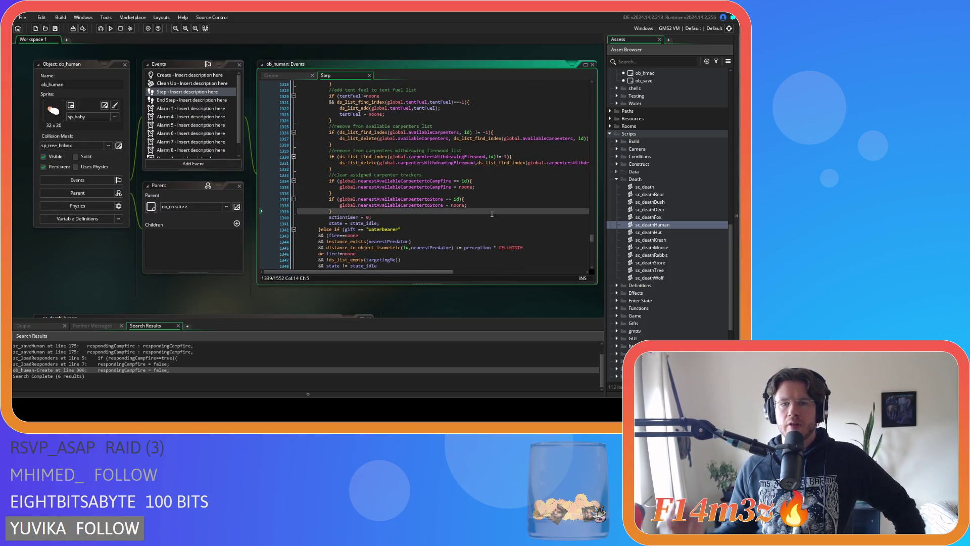
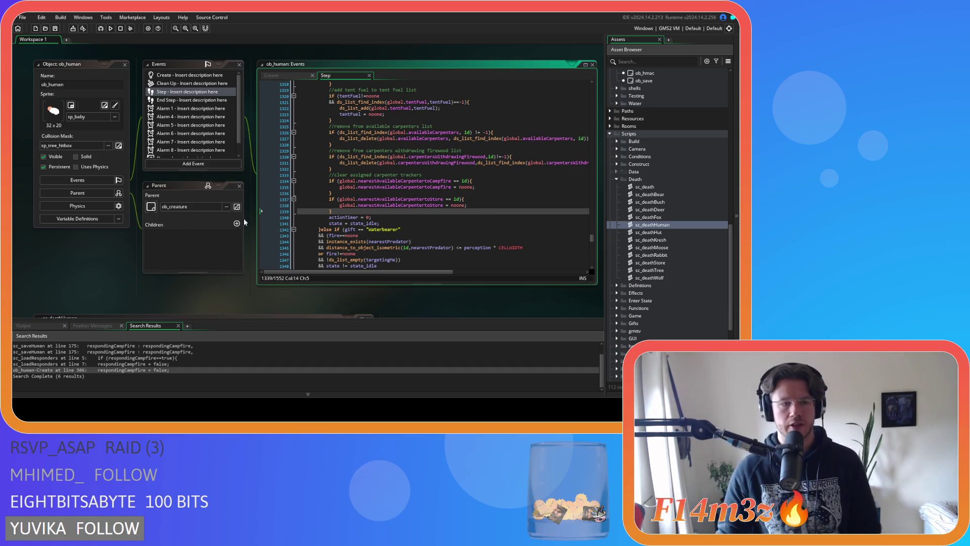
Step: Close all open editor windows in the workspace with Windows > Close All
right_click(76, 276)
mouse_move(91, 286)
left_click(151, 312)
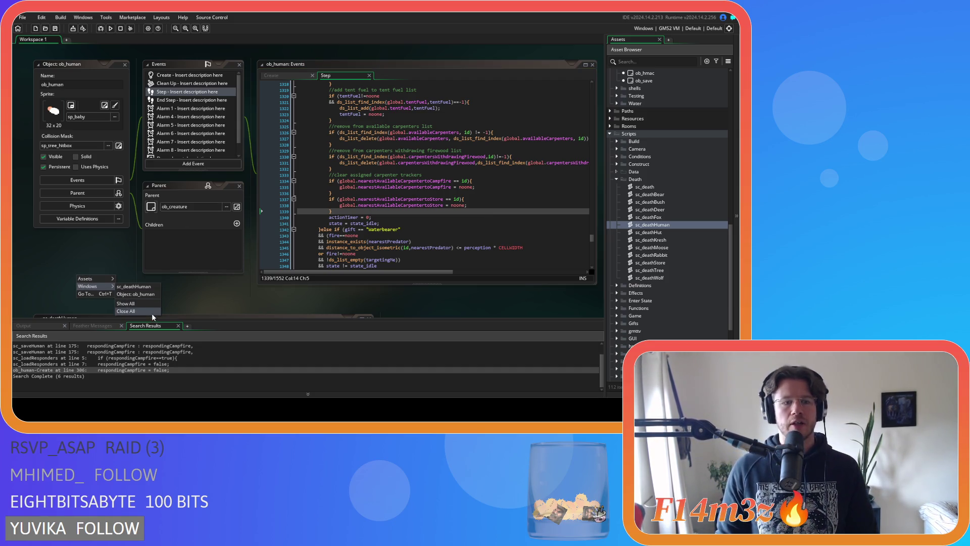
Step: Collapse the Death, Scripts, Construct and Animal folders, leaving Objects > Game expanded
left_click(616, 179)
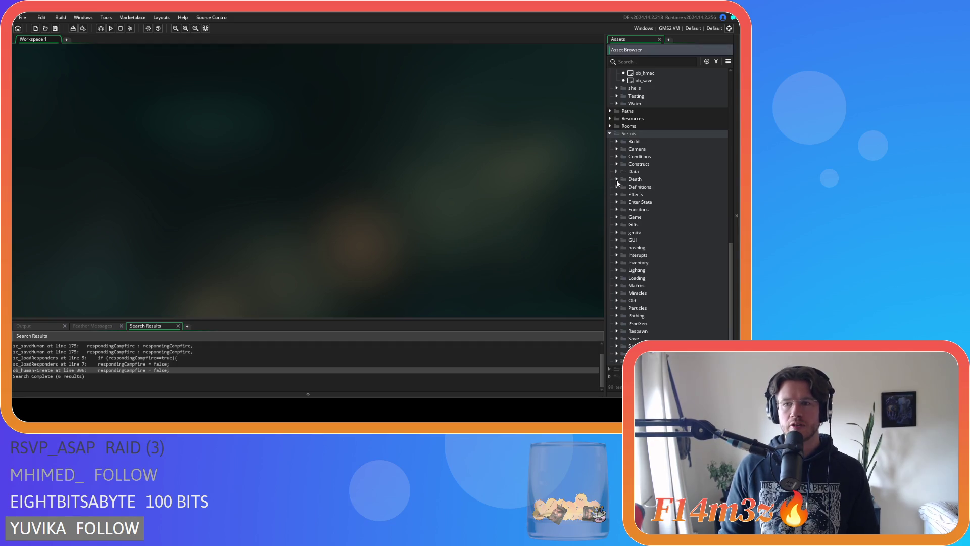
left_click(609, 134)
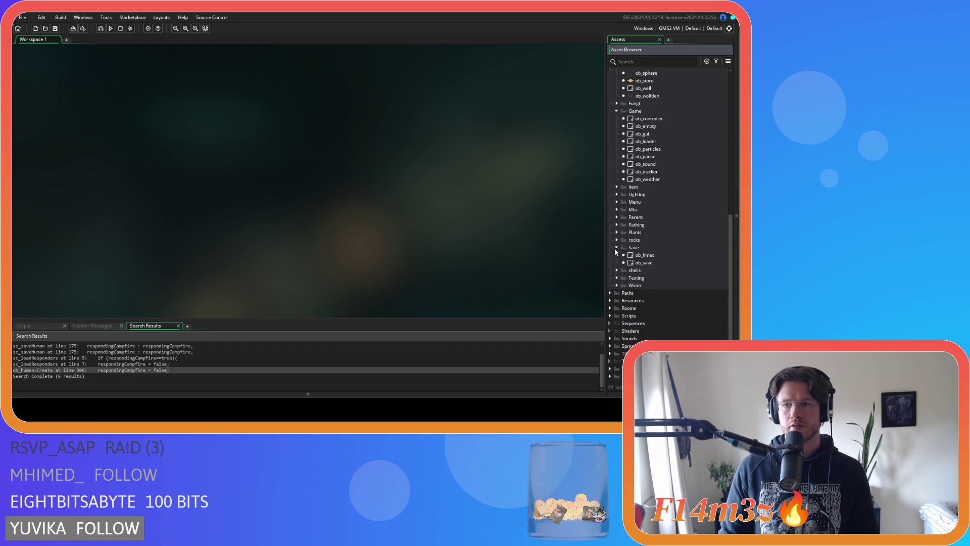
scroll(615, 248, "up", 1)
double_click(629, 189)
left_click(616, 187)
scroll(618, 182, "up", 3)
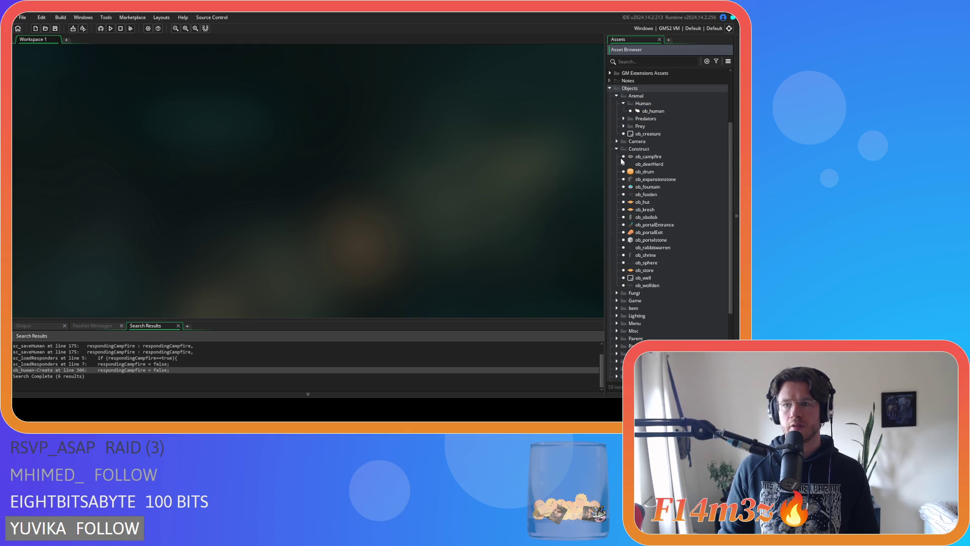
left_click(617, 149)
left_click(617, 136)
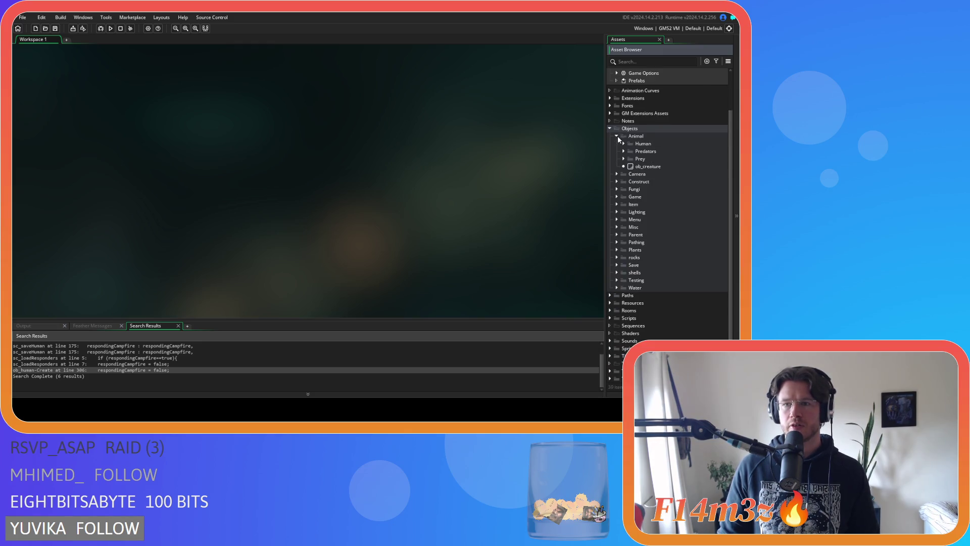
scroll(614, 146, "up", 3)
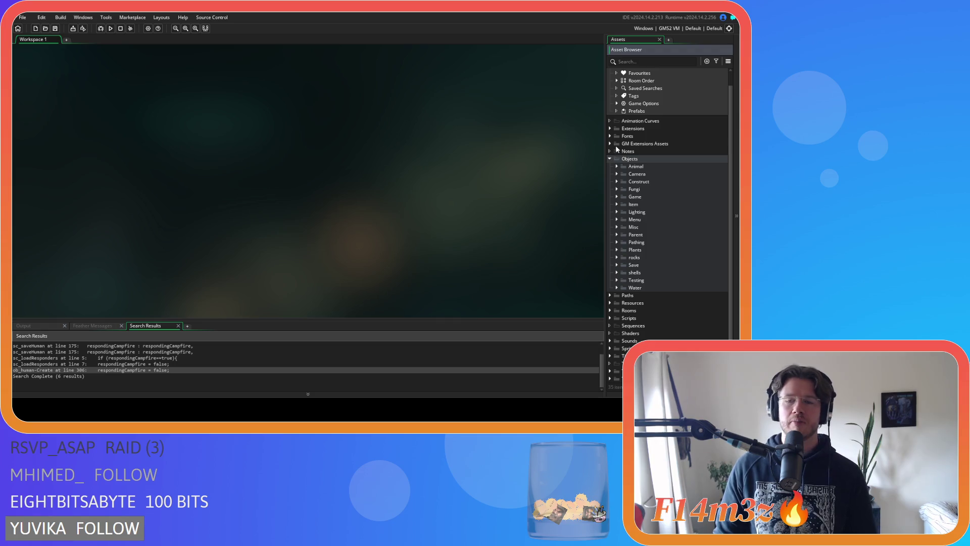
left_click(616, 197)
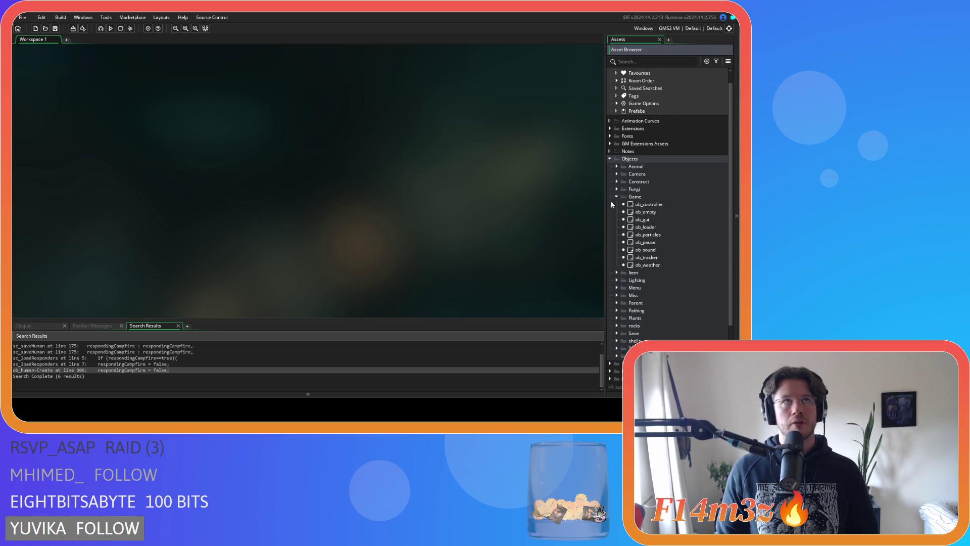
Step: Open ob_gui and uncomment the RCSF and RCC debug lines 125–128 in Draw GUI
double_click(640, 219)
left_click_drag(589, 125, 588, 186)
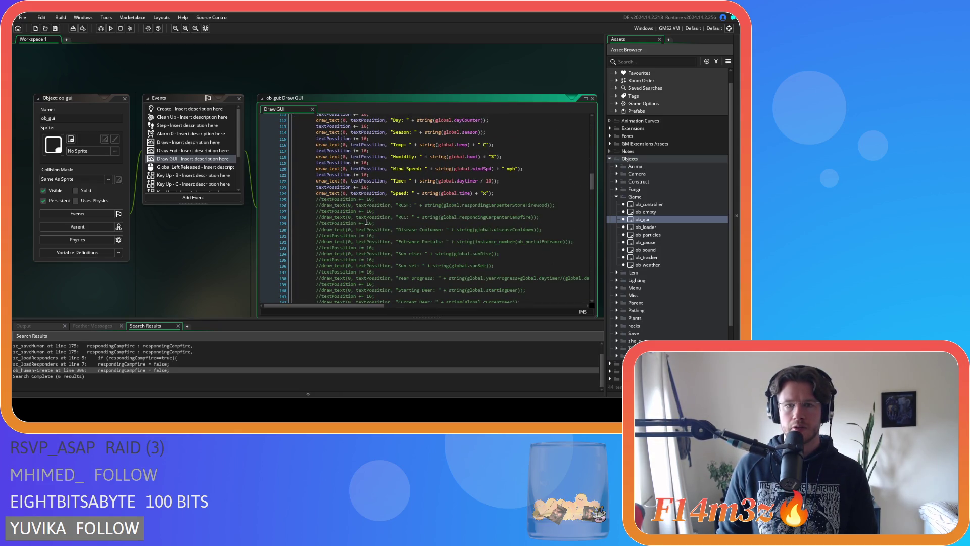
left_click_drag(555, 215, 314, 198)
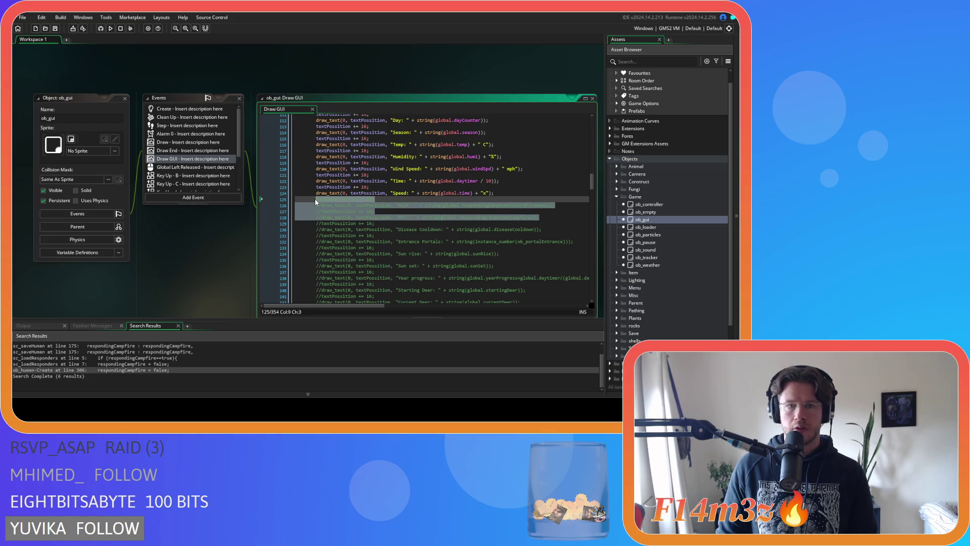
key("ctrl+shift+k")
Step: Put a breakpoint on line 126 and run the game
left_click(277, 206)
key("F6")
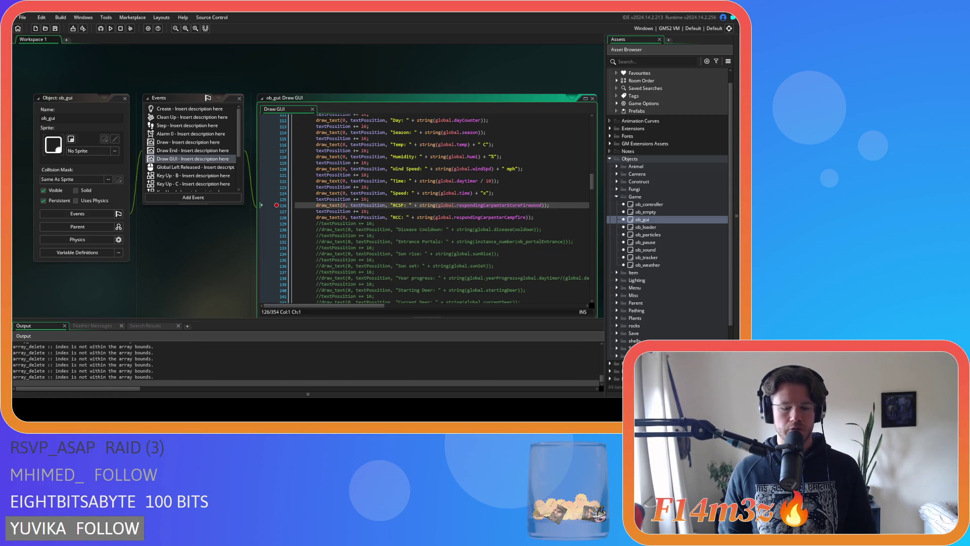
key("alt+Tab")
Step: Close the game window and relaunch it in debug mode so it stops at the RCSF breakpoint
key("alt+F4")
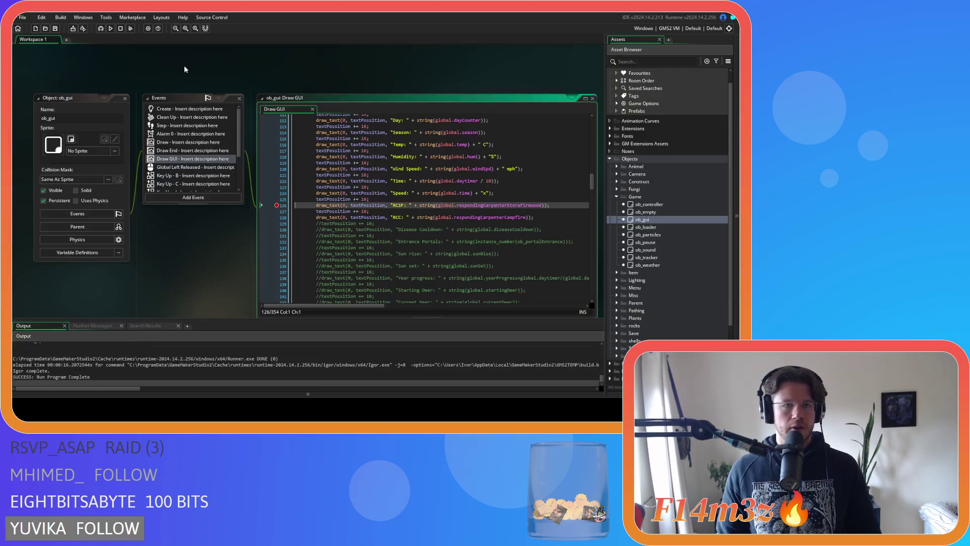
key("F5")
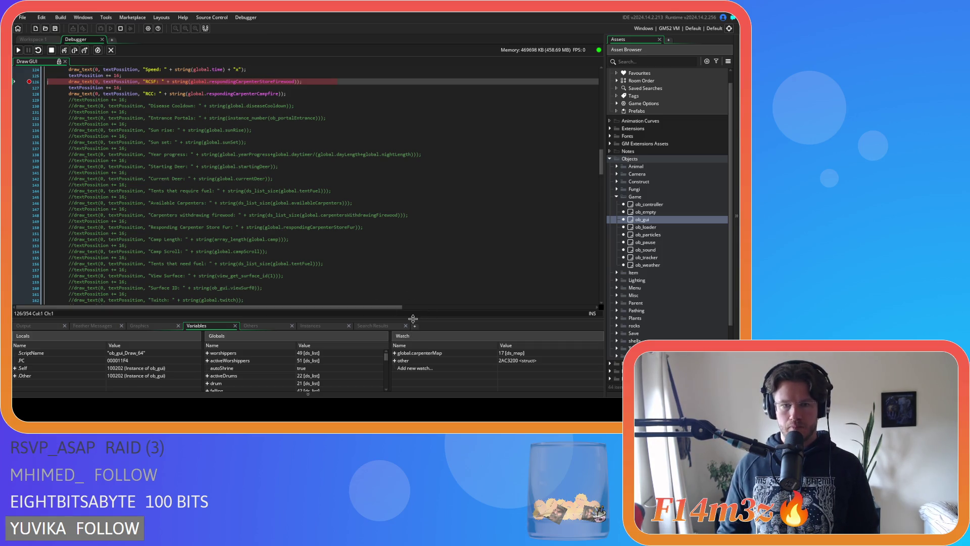
Step: Add global.respondingCarpenterStoreFirewood from line 126 as a debugger watch
left_click_drag(413, 319, 412, 309)
scroll(192, 98, "up", 1)
left_click(192, 97)
left_click_drag(191, 97, 295, 97)
key("ctrl+c")
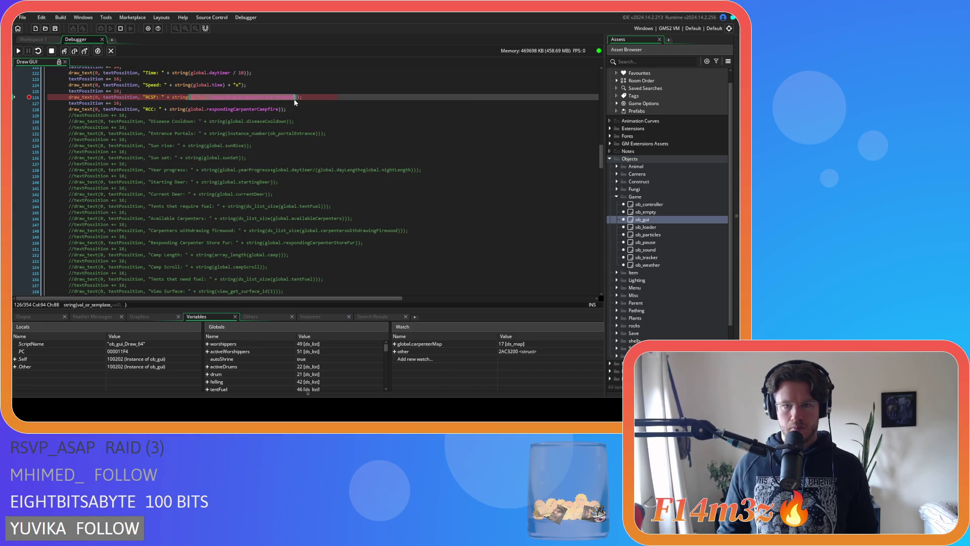
double_click(413, 344)
key("ctrl+v")
key("Return")
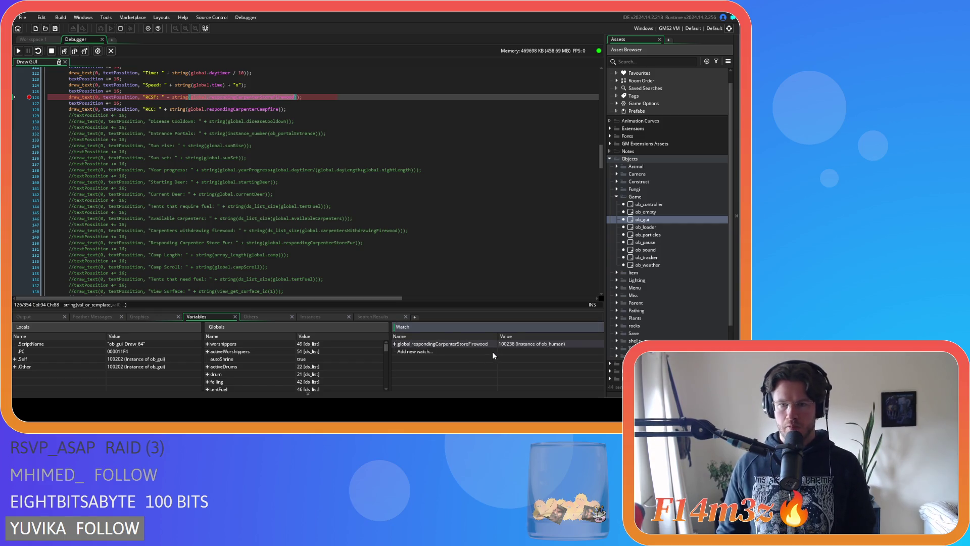
Step: Expand the watched ob_human instance and enlarge the panel to show its variables
left_click(394, 344)
scroll(455, 363, "down", 3)
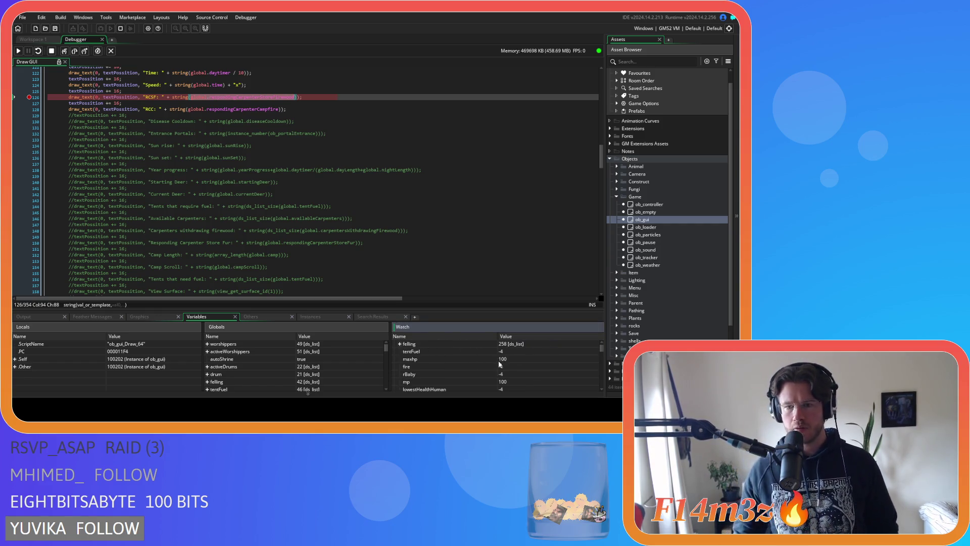
left_click_drag(531, 308, 532, 237)
scroll(576, 283, "up", 3)
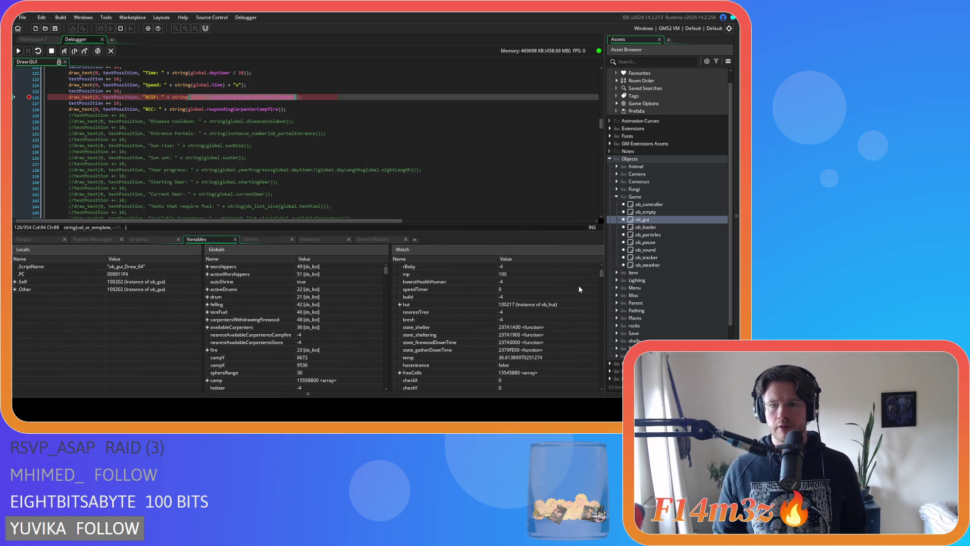
left_click_drag(601, 273, 609, 295)
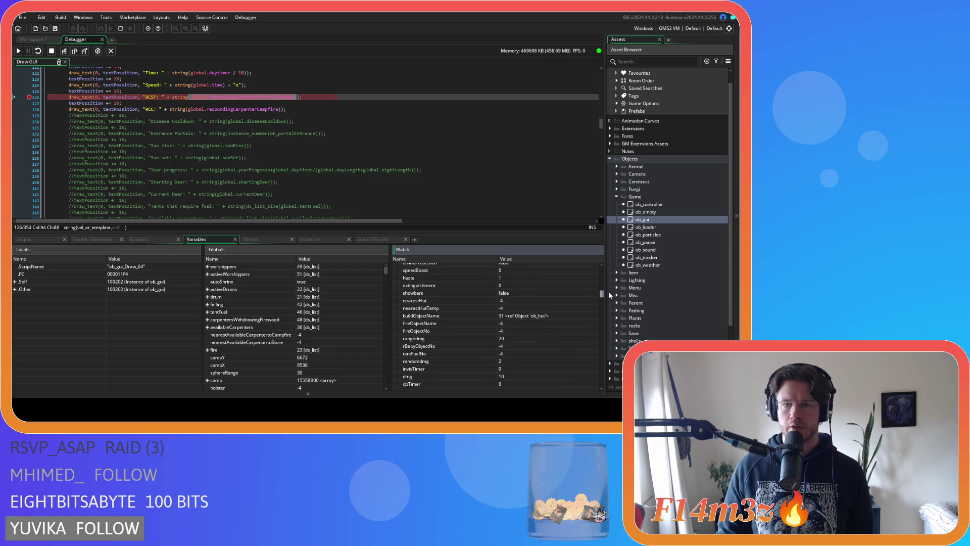
Step: Review the human's carpenter flags in Watch, then stop debugging and close the Debugger
left_click_drag(609, 295, 615, 307)
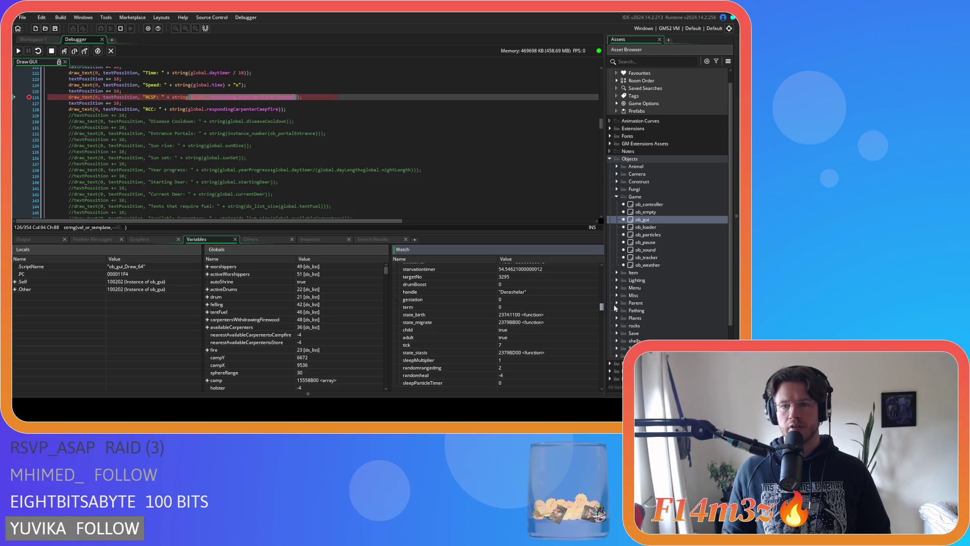
left_click_drag(614, 308, 615, 370)
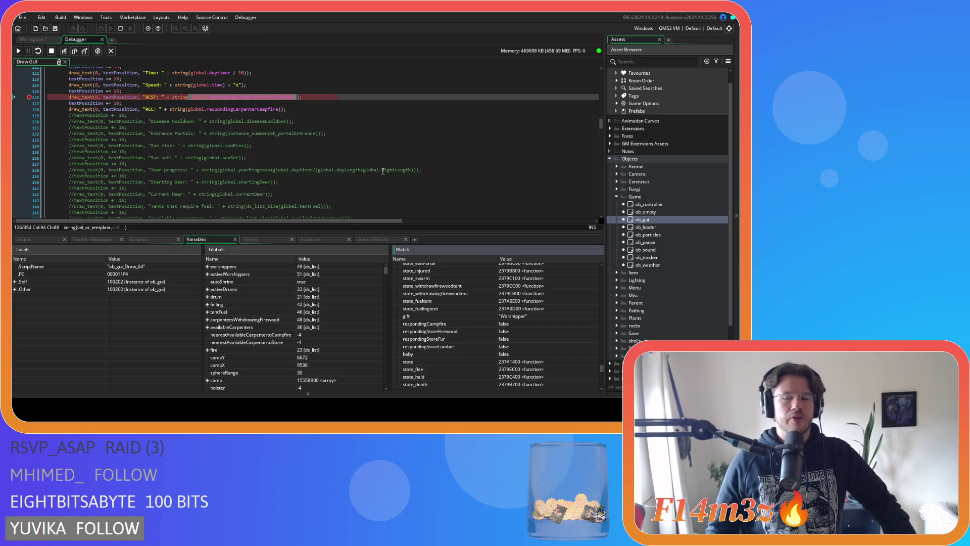
key("shift+F5")
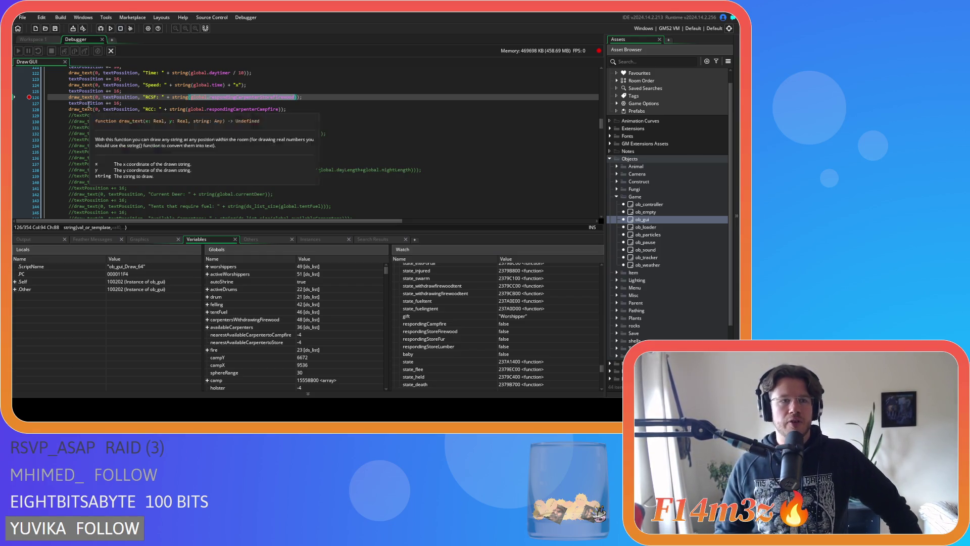
left_click(103, 40)
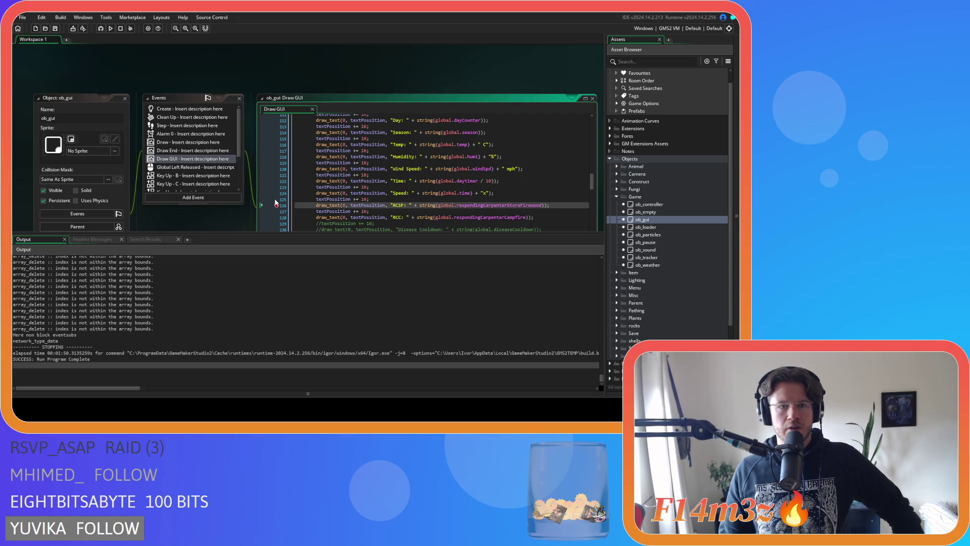
Step: Close all open editor windows in the workspace with Windows > Close All
right_click(268, 75)
mouse_move(283, 85)
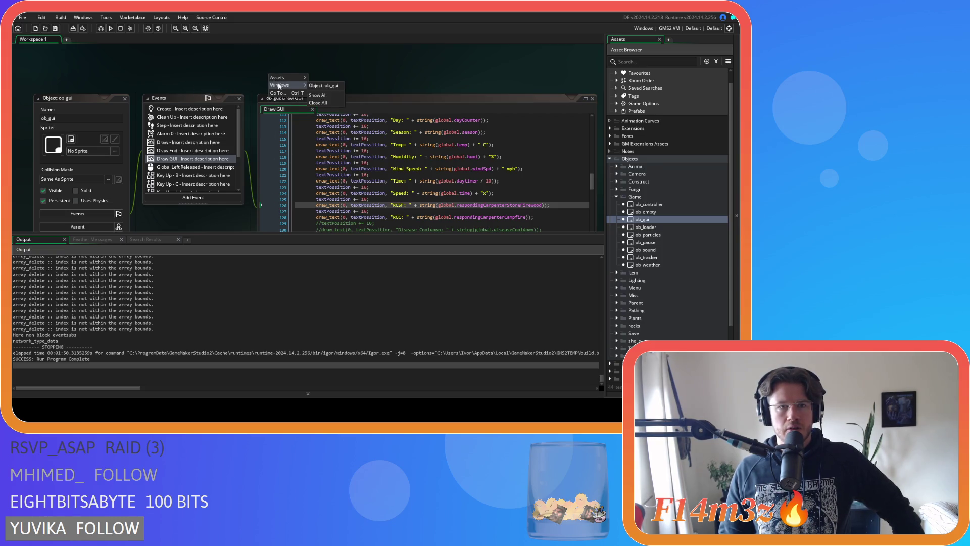
left_click(326, 107)
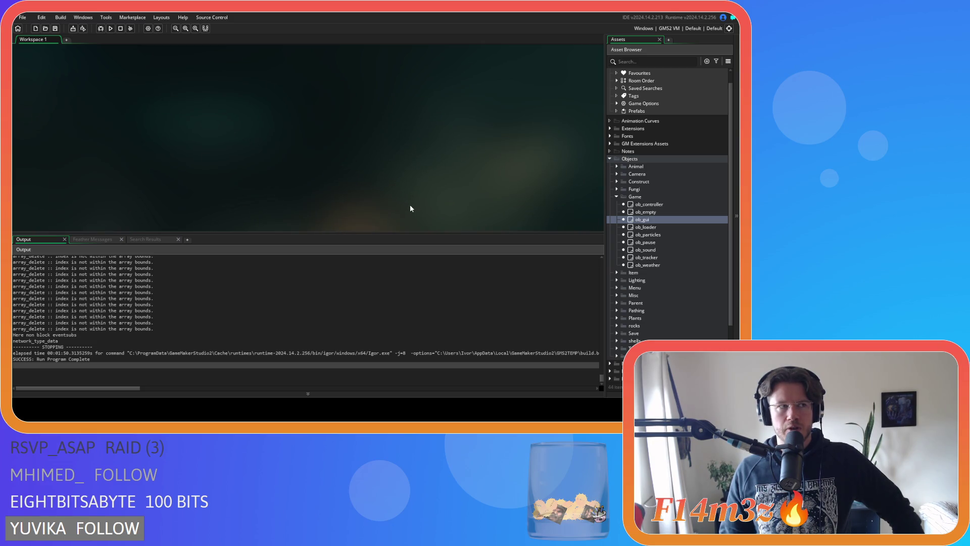
Step: Collapse Objects, expand Scripts > Game, and select the sc_drop script
left_click(616, 196)
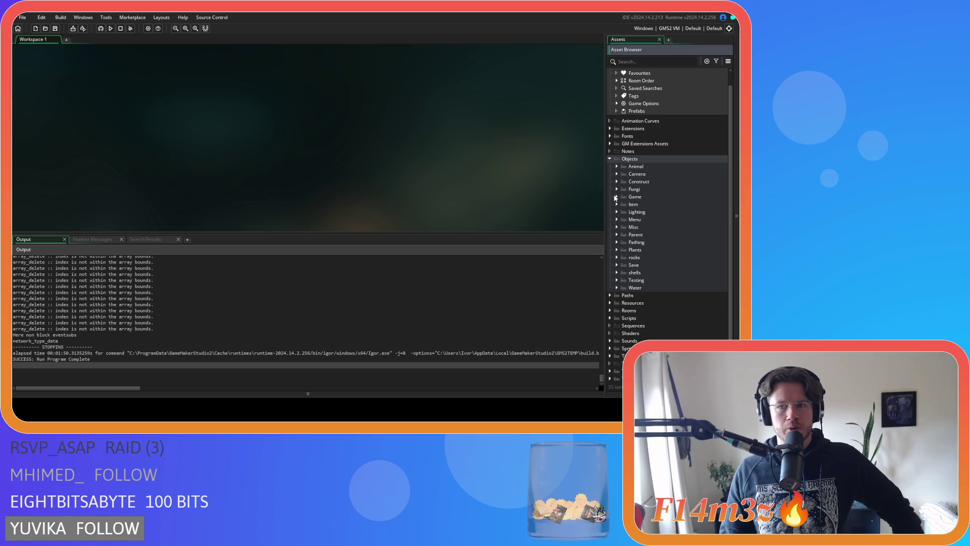
left_click(609, 158)
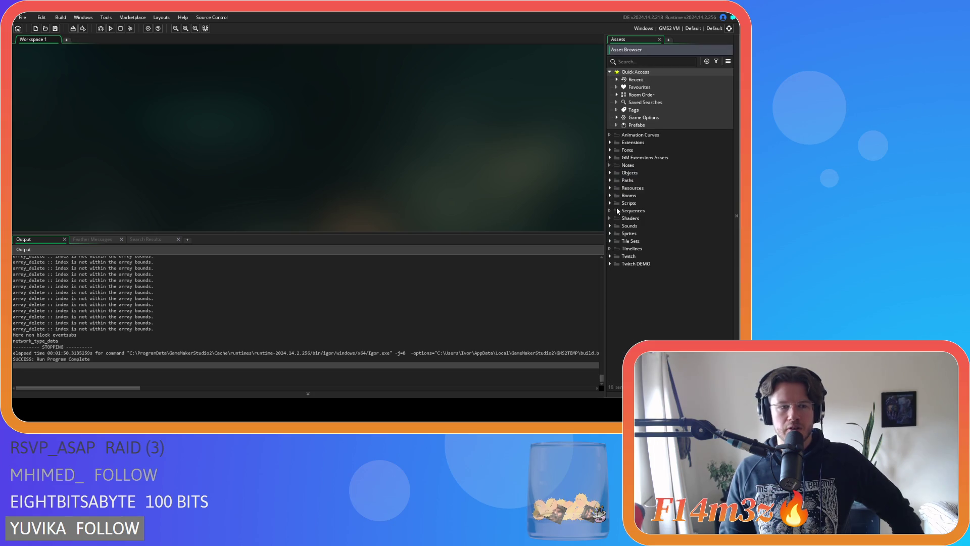
left_click(609, 202)
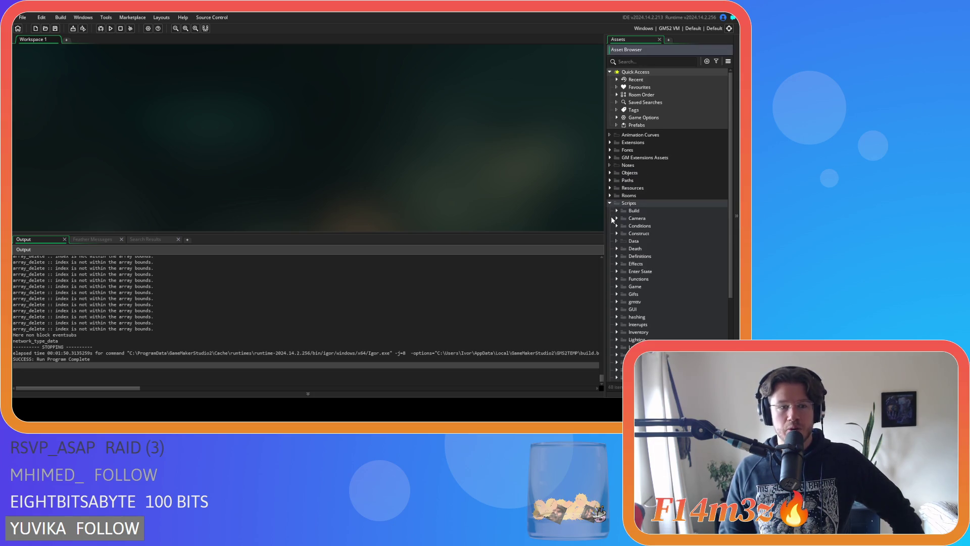
scroll(612, 219, "down", 5)
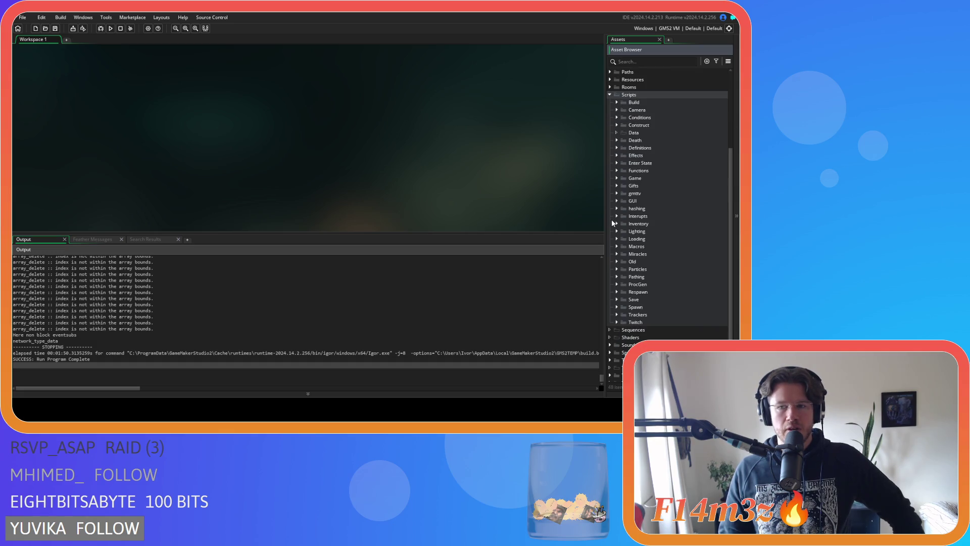
left_click(615, 186)
left_click(614, 187)
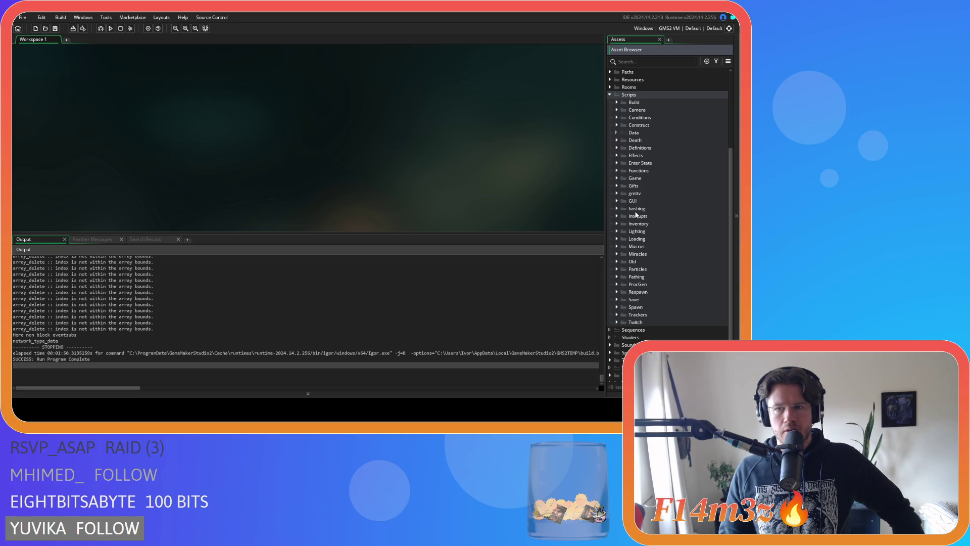
left_click(616, 177)
left_click(655, 223)
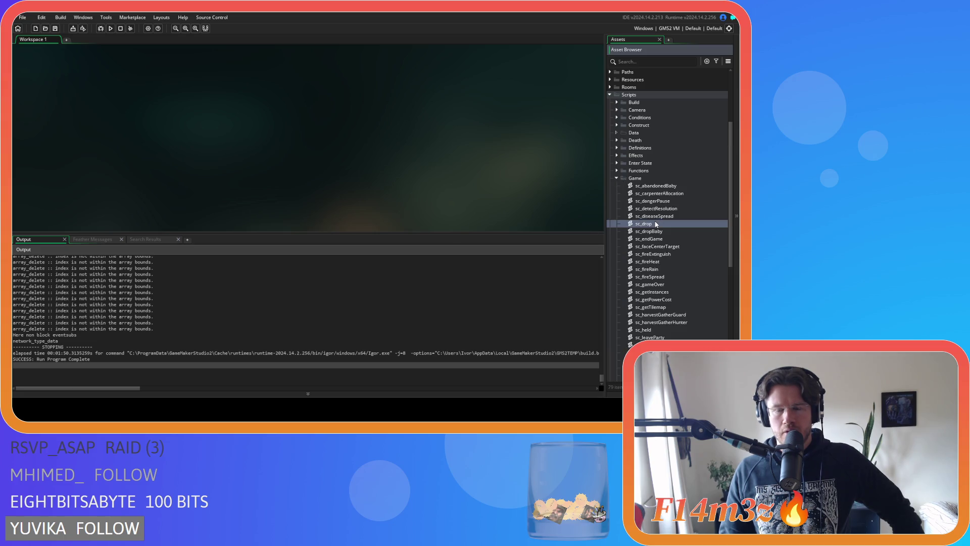
Step: Open sc_drop, scroll to its grantGift call, and jump to the sc_grantGift definition
double_click(656, 223)
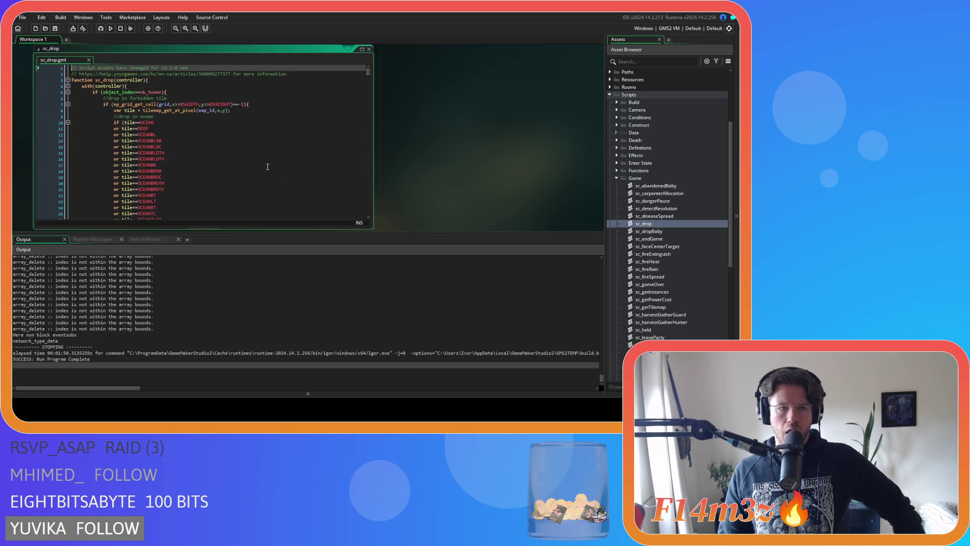
scroll(268, 167, "down", 10)
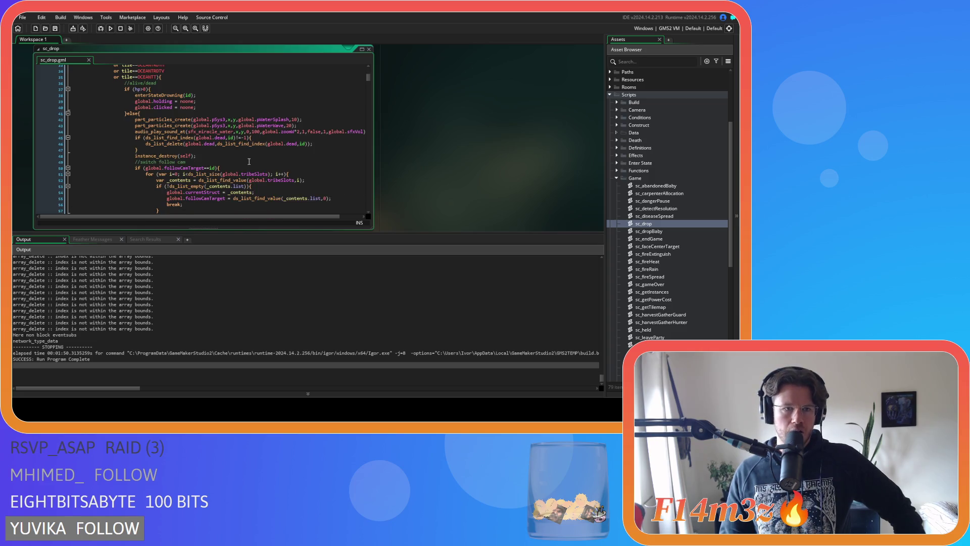
scroll(249, 161, "down", 6)
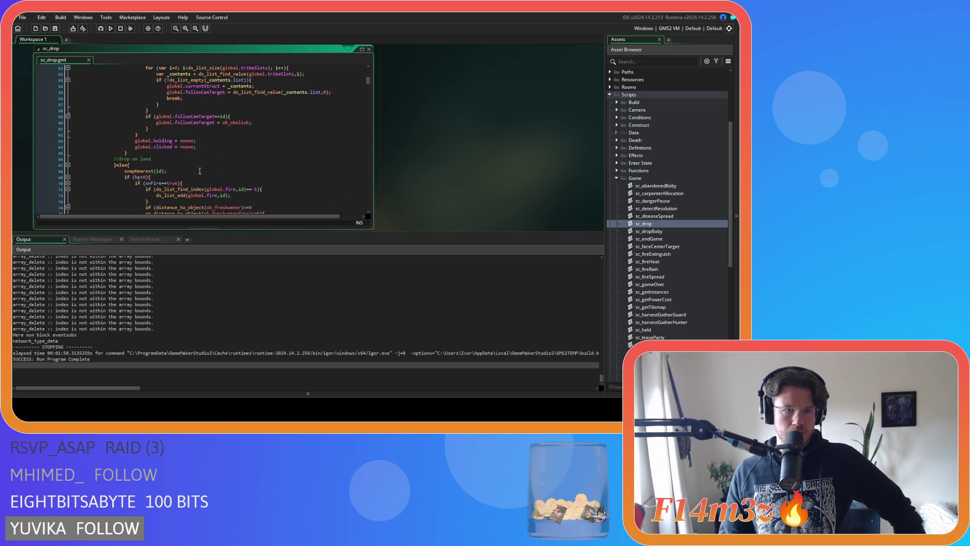
scroll(199, 171, "down", 6)
middle_click(157, 151)
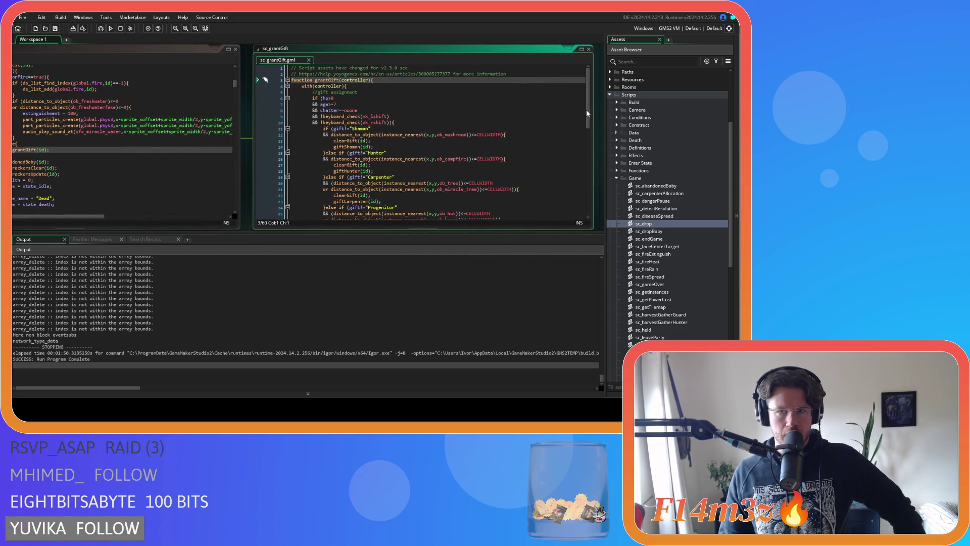
scroll(586, 112, "down", 1)
scroll(590, 117, "down", 3)
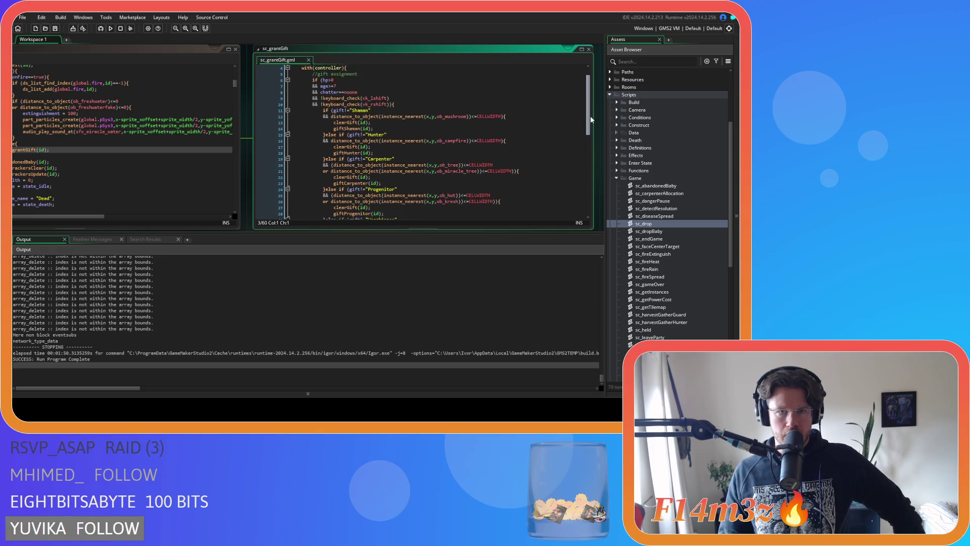
left_click_drag(592, 131, 593, 158)
left_click(346, 158)
Step: Open sc_clearGift and locate the carpenter tracker resets to noone around line 33
middle_click(347, 158)
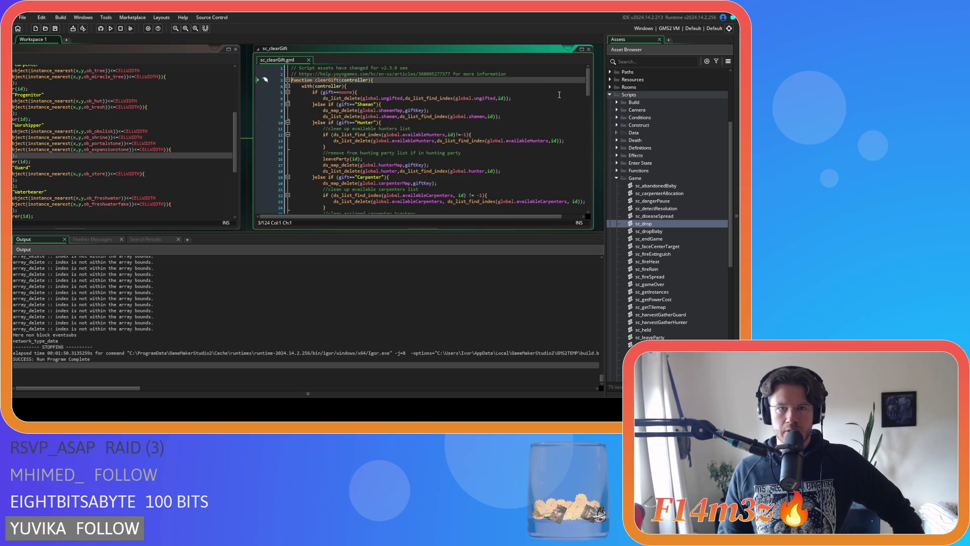
scroll(590, 87, "down", 3)
scroll(592, 90, "down", 6)
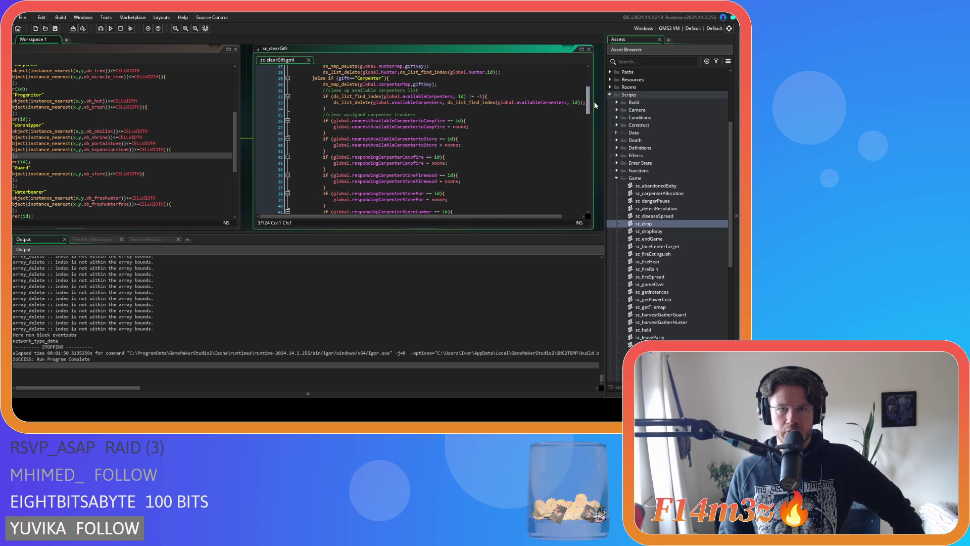
left_click_drag(402, 164, 414, 164)
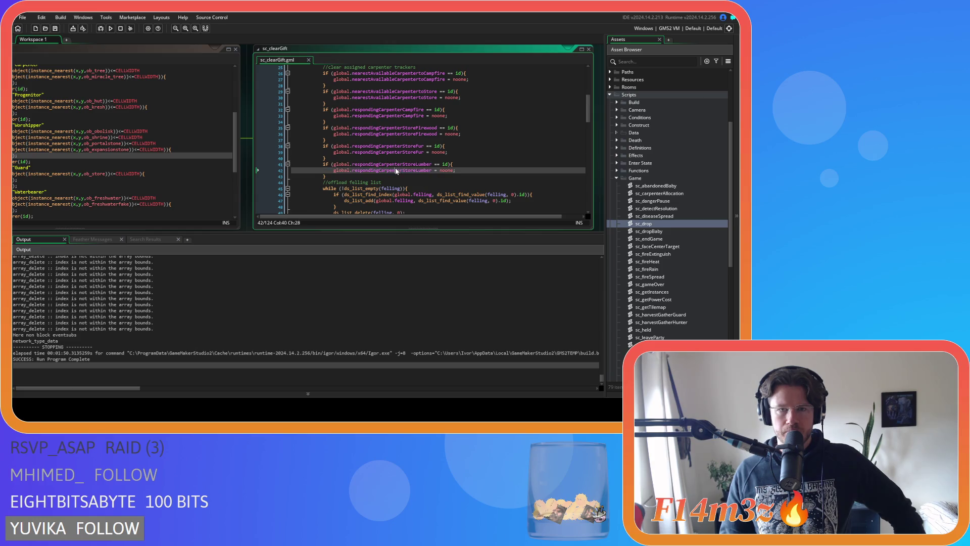
left_click(426, 152)
left_click_drag(419, 128, 437, 134)
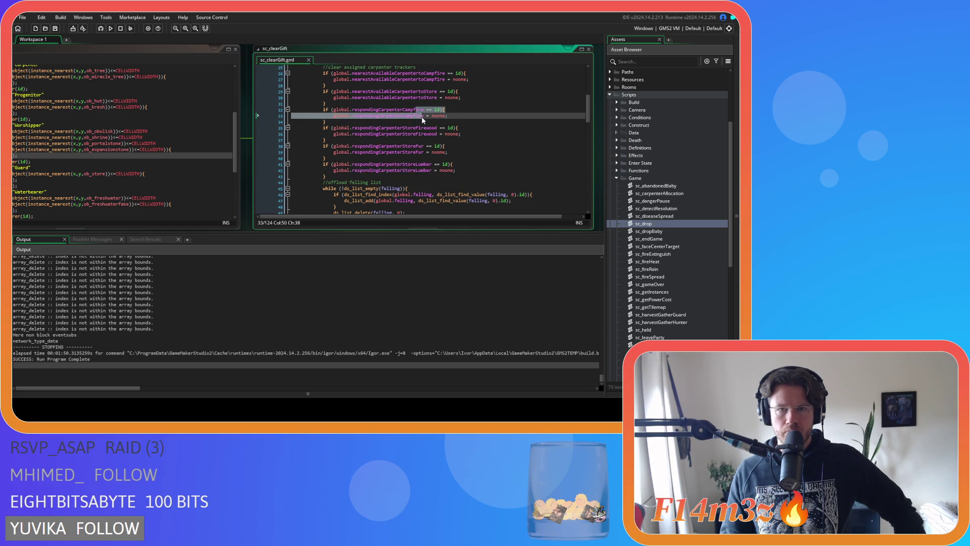
left_click_drag(416, 91, 421, 97)
scroll(461, 130, "up", 1)
left_click(468, 131)
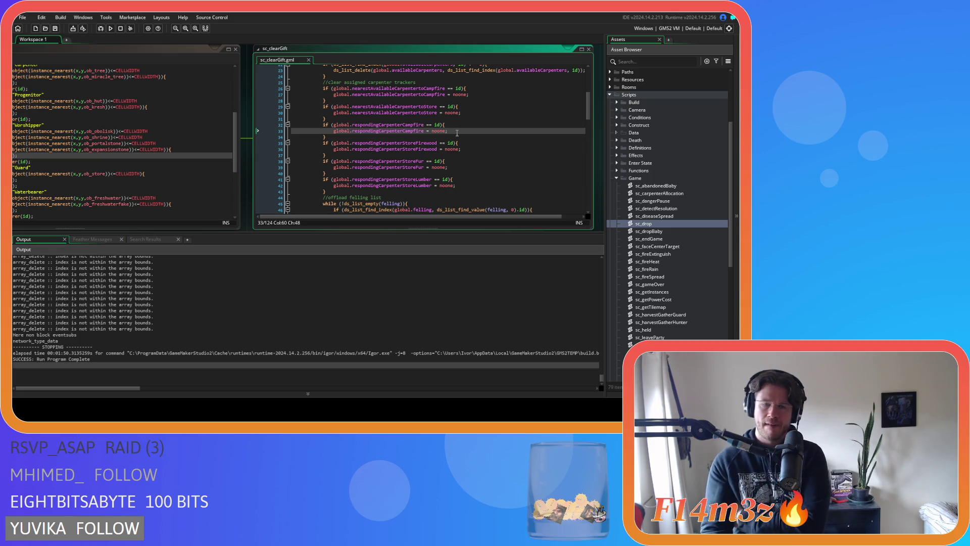
scroll(456, 132, "up", 4)
scroll(437, 157, "up", 3)
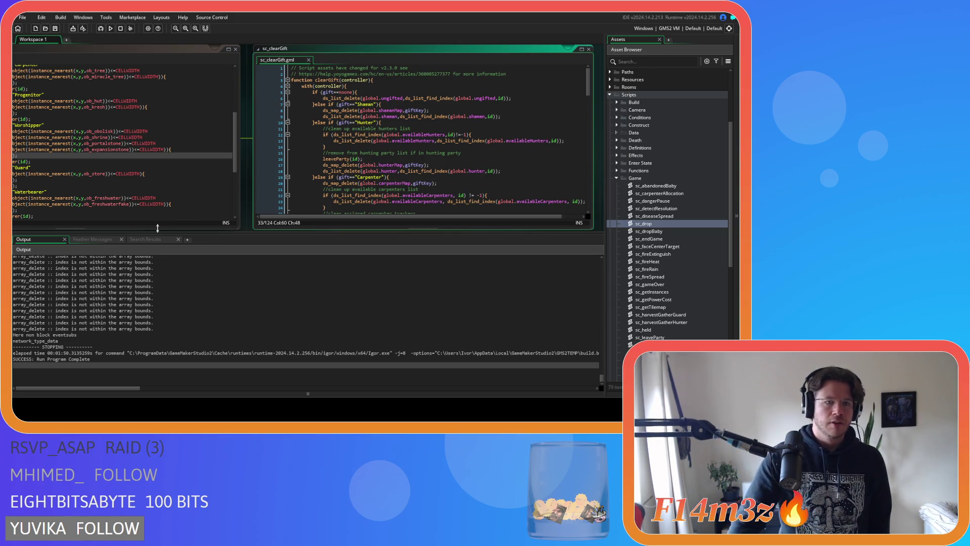
left_click_drag(232, 235, 343, 208)
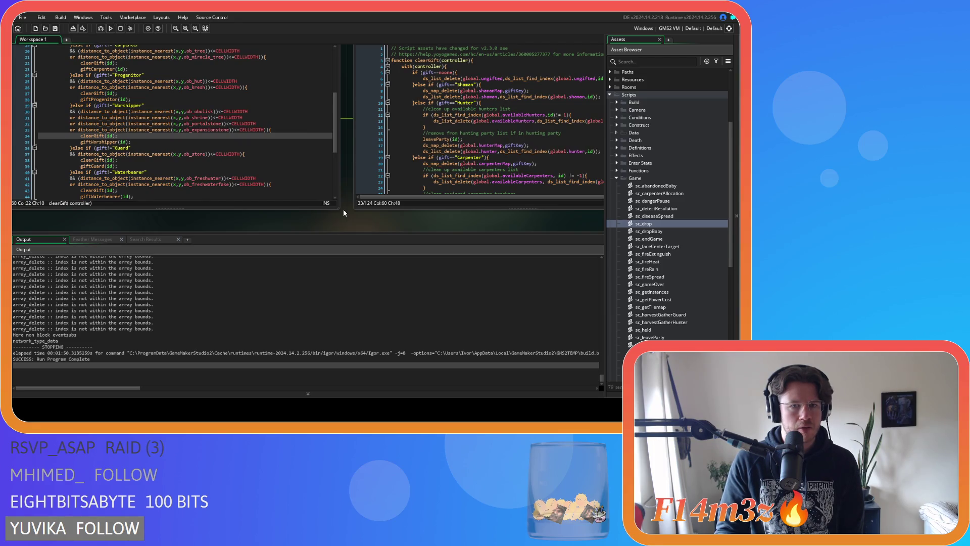
mouse_move(355, 213)
left_mouse_down()
mouse_move(214, 237)
mouse_move(205, 225)
mouse_move(230, 194)
left_mouse_up()
mouse_move(267, 175)
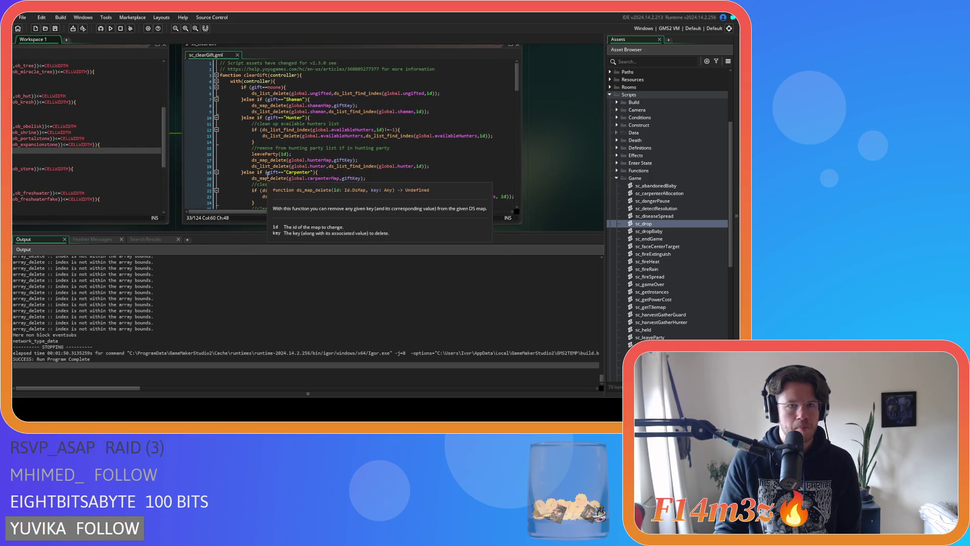
scroll(267, 175, "down", 2)
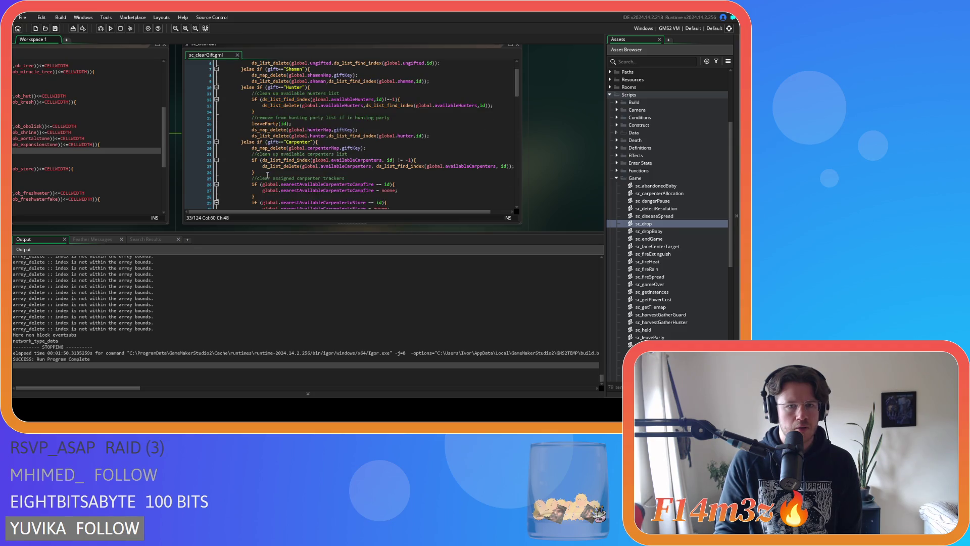
scroll(267, 175, "down", 5)
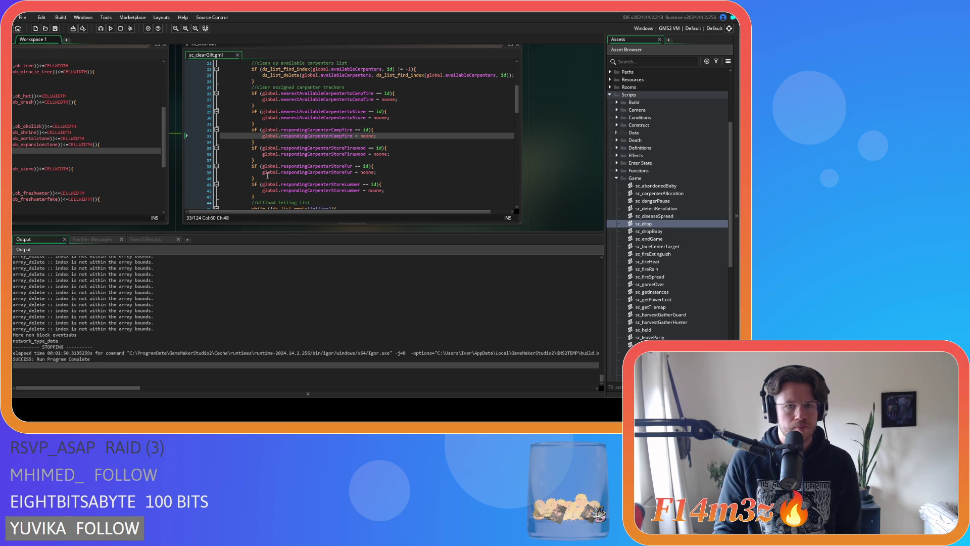
left_click(392, 130)
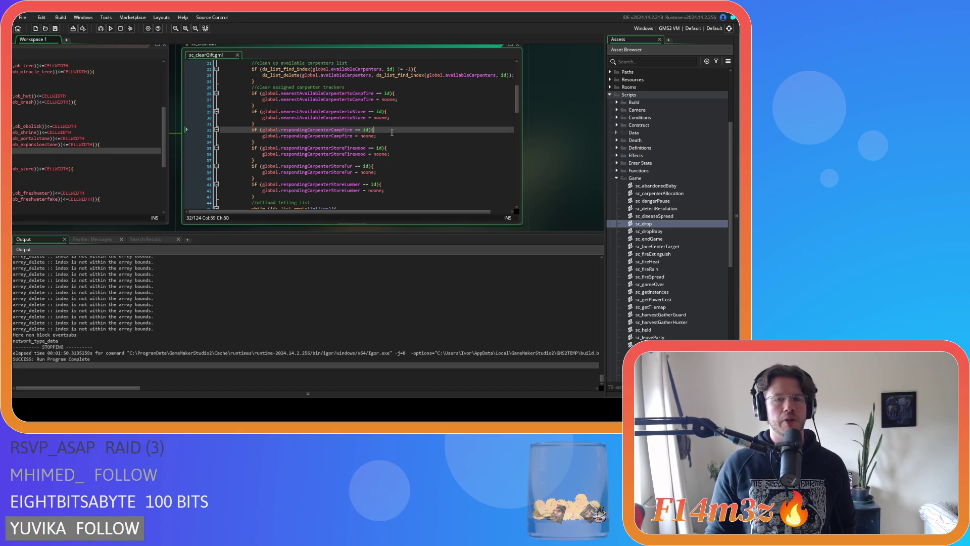
Step: Shrink the Output panel and close every open script window
left_click_drag(497, 232, 484, 307)
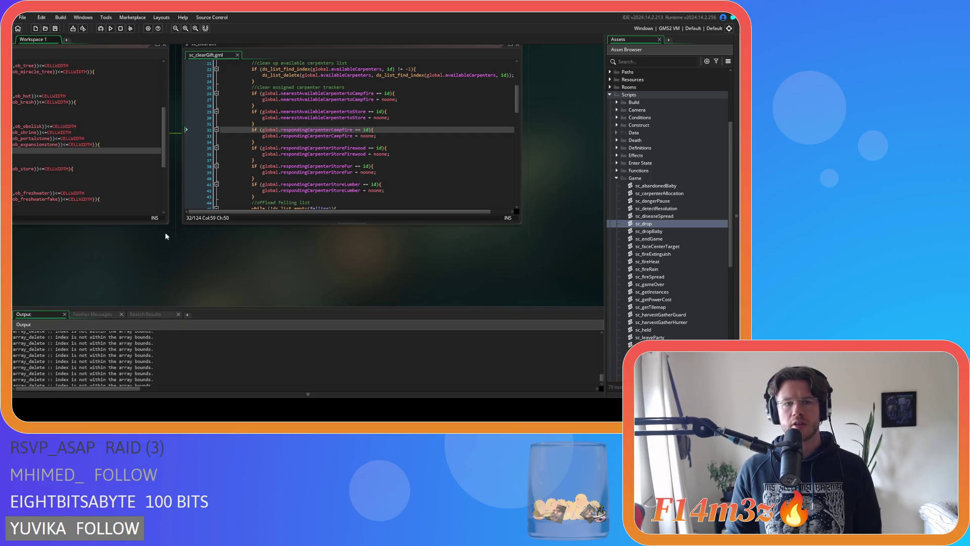
scroll(184, 250, "down", 1)
key("ctrl+Tab")
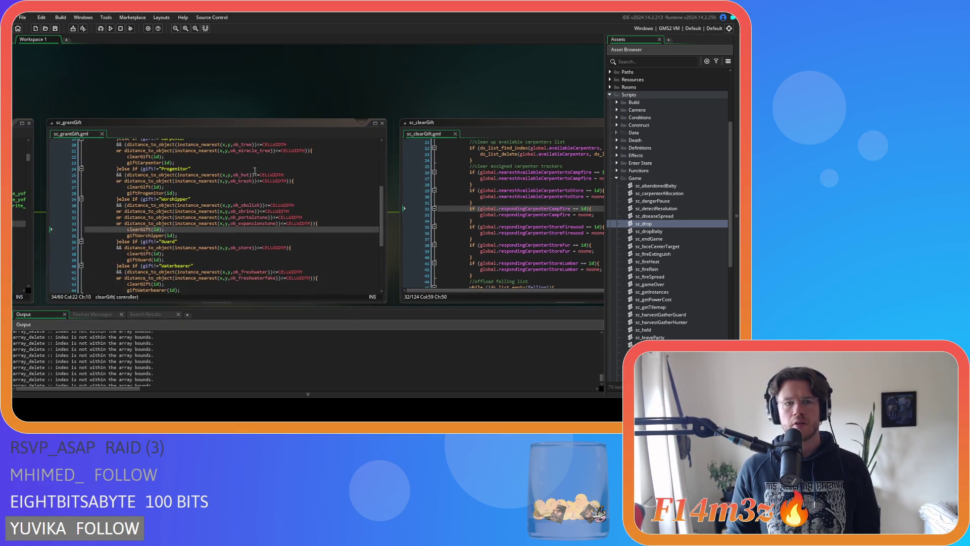
key("ctrl+Tab")
right_click(355, 74)
mouse_move(374, 85)
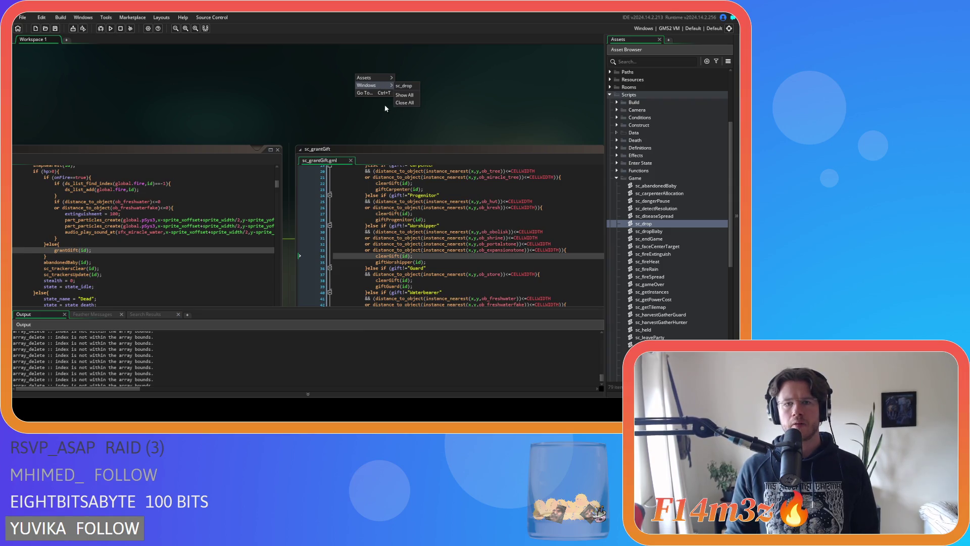
left_click(404, 103)
left_click(616, 178)
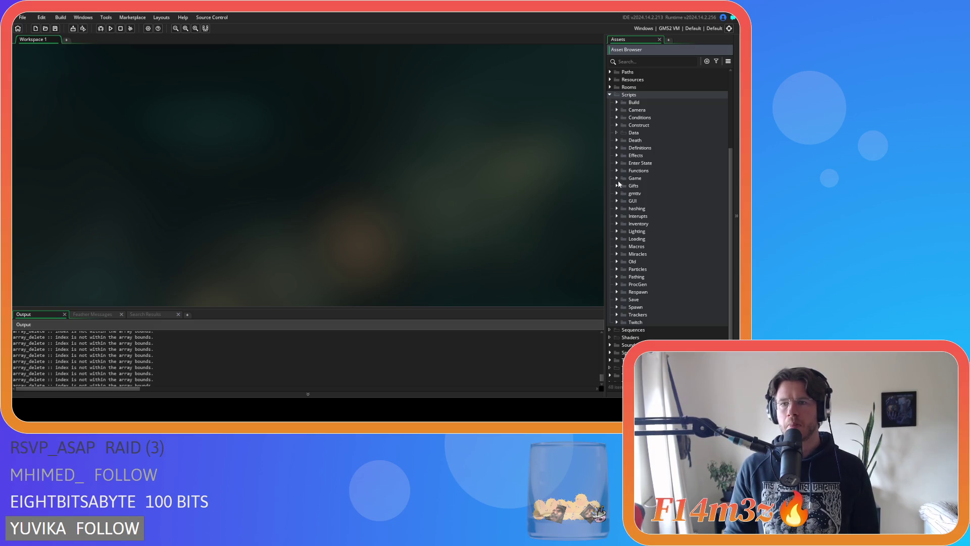
Step: Expand Scripts > Save and open the sc_saveHuman script
scroll(617, 185, "up", 5)
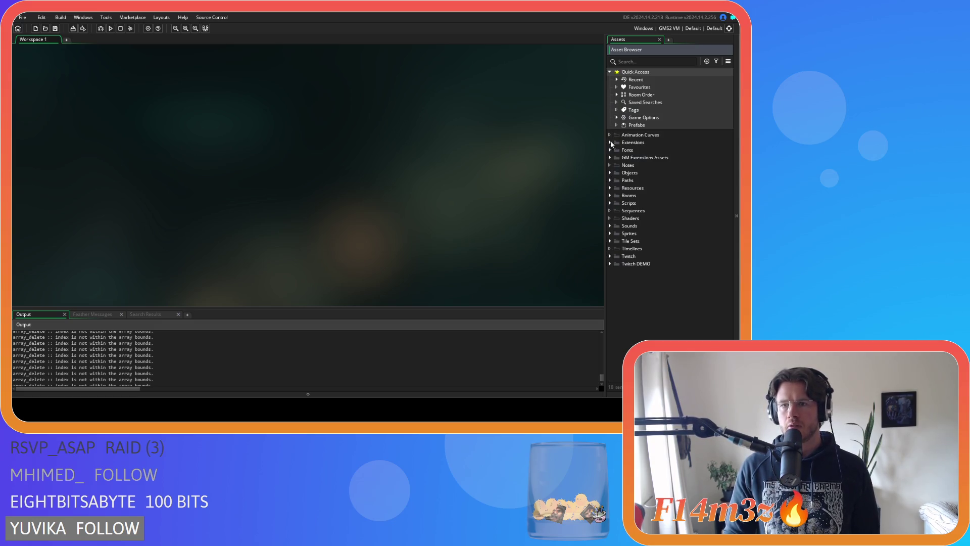
left_click(610, 203)
left_click(610, 203)
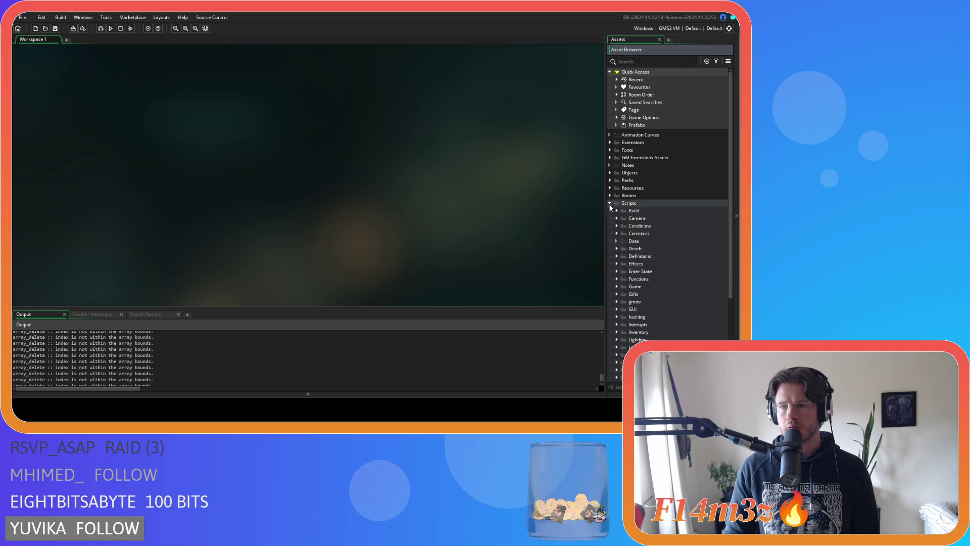
scroll(627, 228, "down", 5)
left_click(616, 293)
scroll(656, 283, "down", 5)
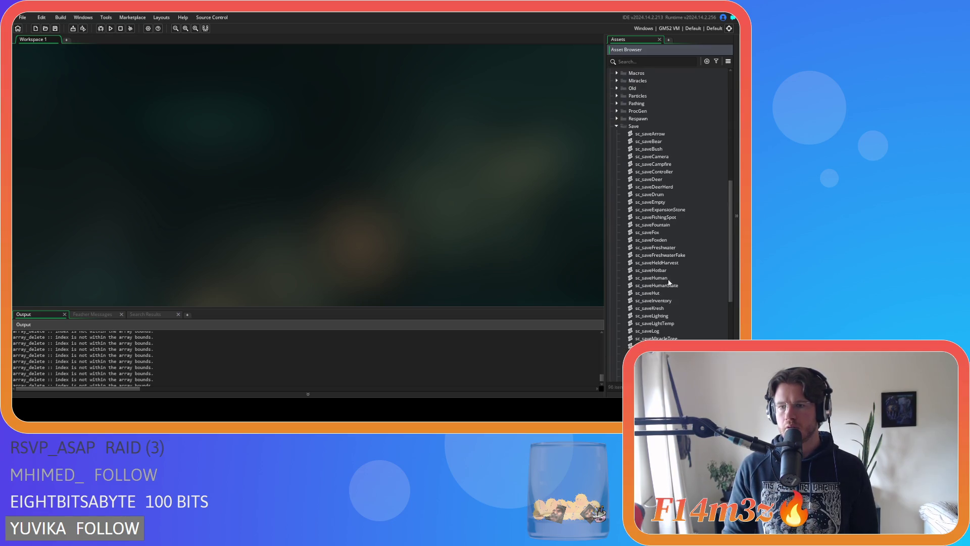
double_click(677, 277)
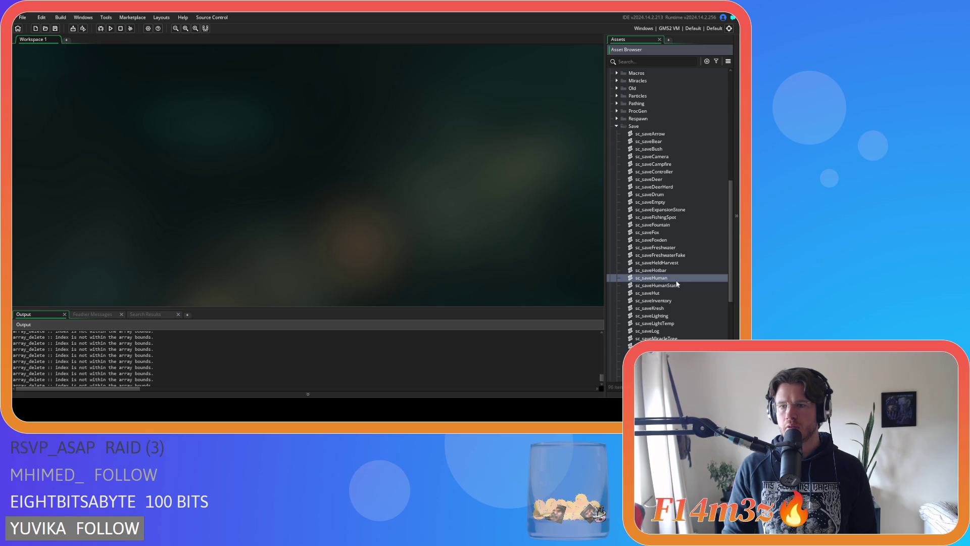
left_click_drag(369, 111, 369, 134)
left_click(162, 141)
left_click(234, 141)
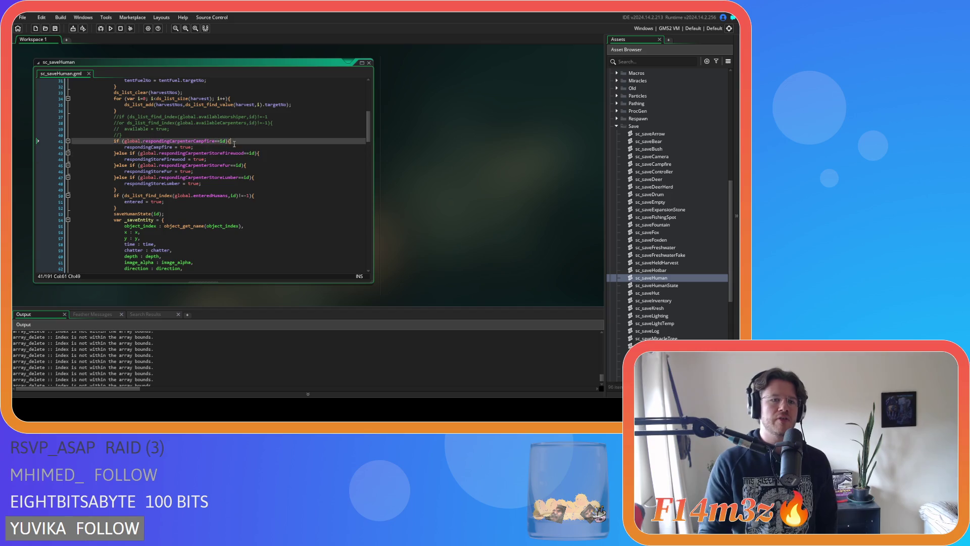
left_click(275, 147)
left_click(274, 152)
mouse_move(275, 150)
left_mouse_down()
mouse_move(194, 155)
mouse_move(265, 154)
left_mouse_up()
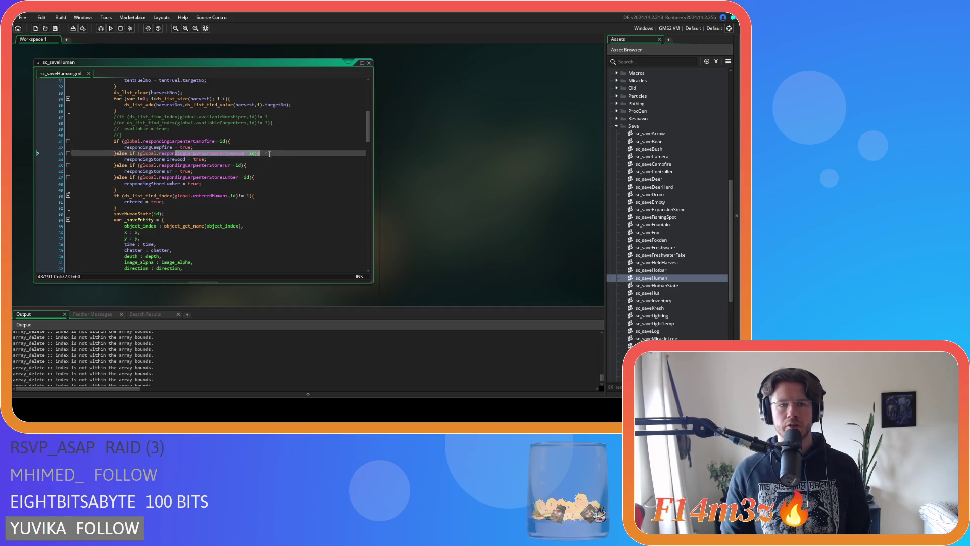
left_click_drag(132, 159, 202, 159)
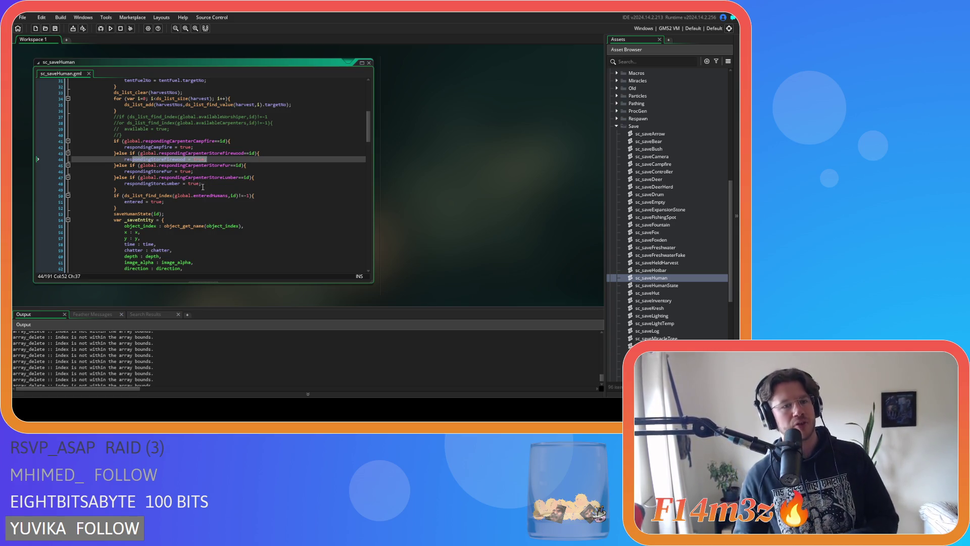
left_click_drag(124, 160, 225, 159)
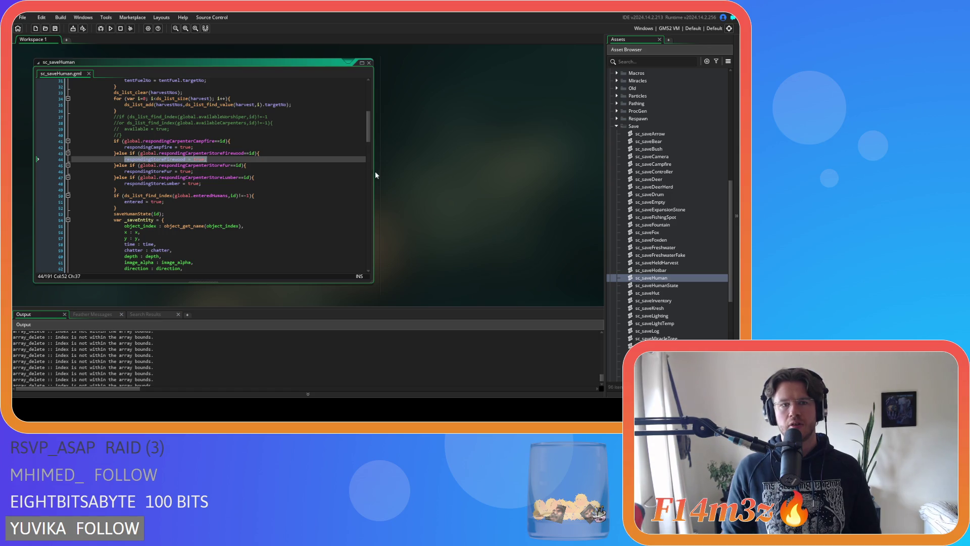
left_click_drag(164, 159, 214, 157)
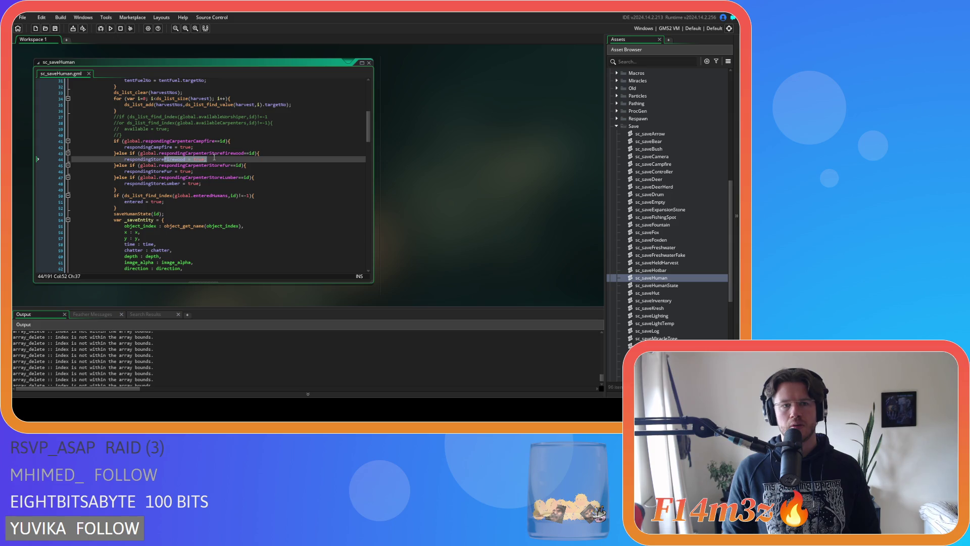
left_click_drag(215, 158, 125, 163)
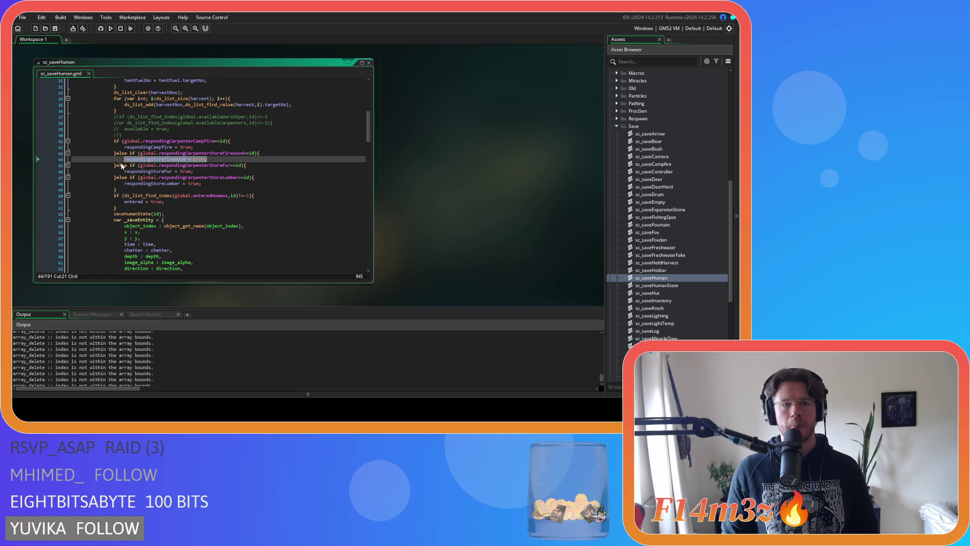
scroll(643, 173, "up", 5)
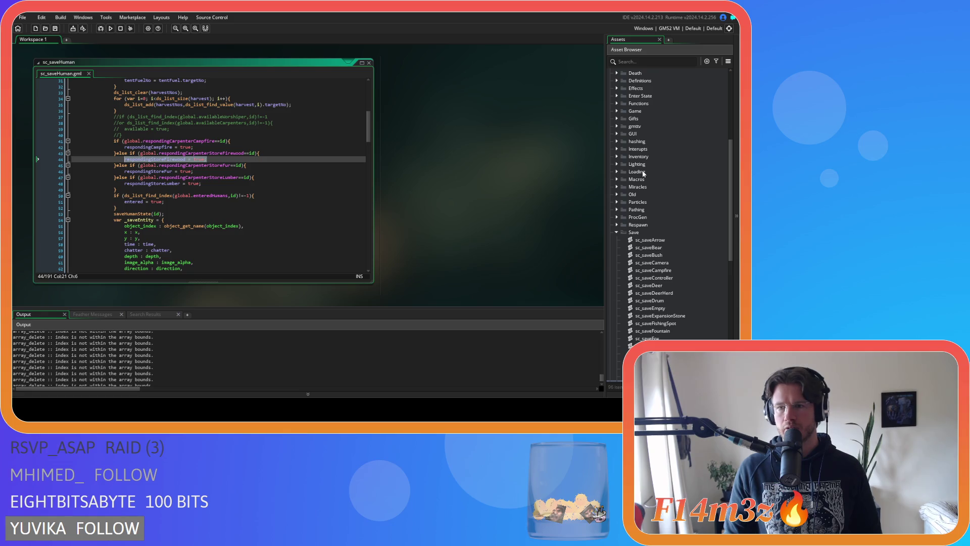
Step: Expand the Loading scripts folder and open sc_loadResponders
scroll(641, 176, "down", 3)
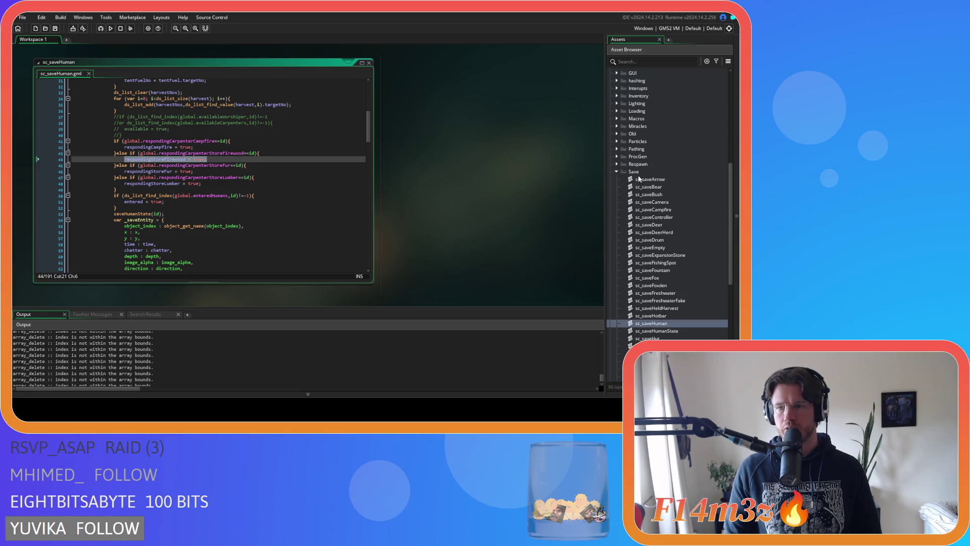
left_click(617, 111)
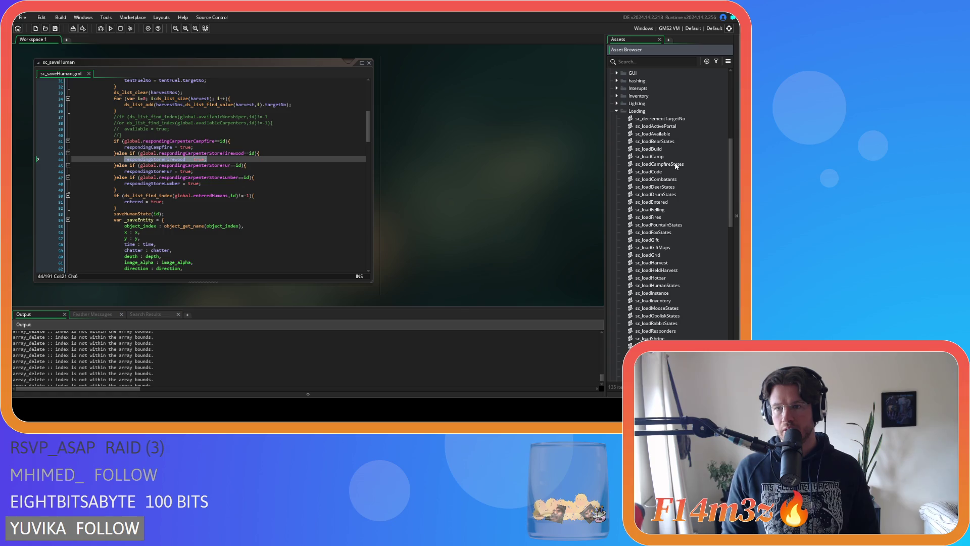
scroll(678, 170, "down", 3)
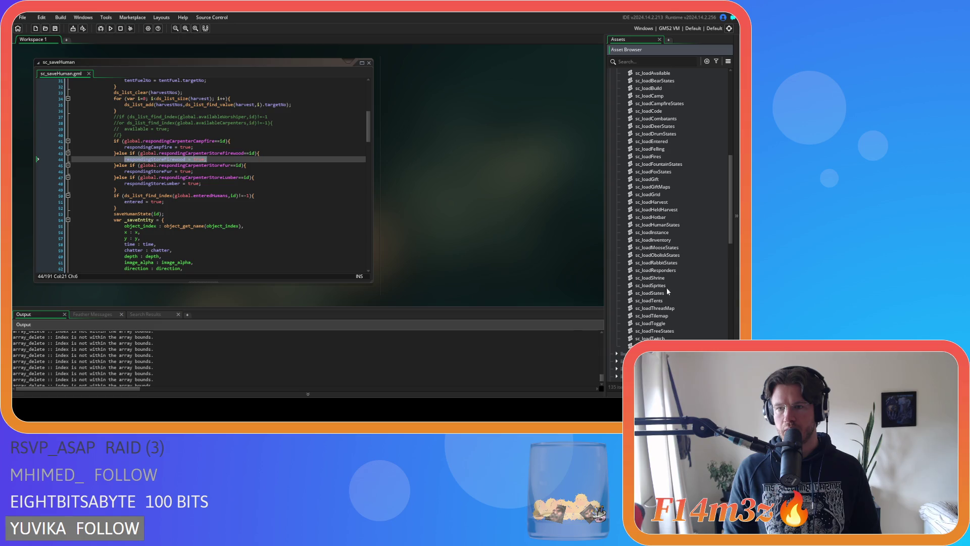
double_click(665, 269)
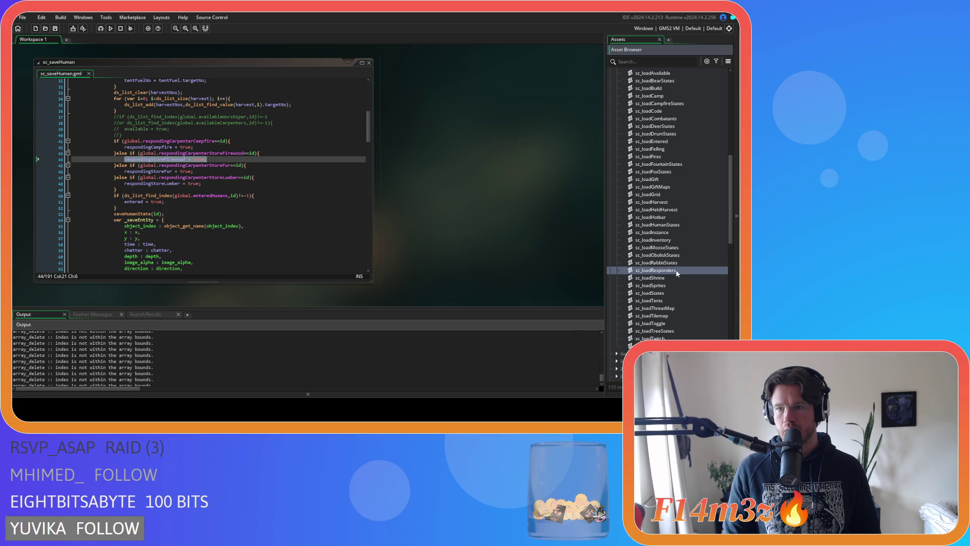
Step: Compare sc_loadResponders' campfire, firewood and fur checks with sc_saveHuman's respondingCampfire = true line
left_click(168, 148)
left_click(168, 130)
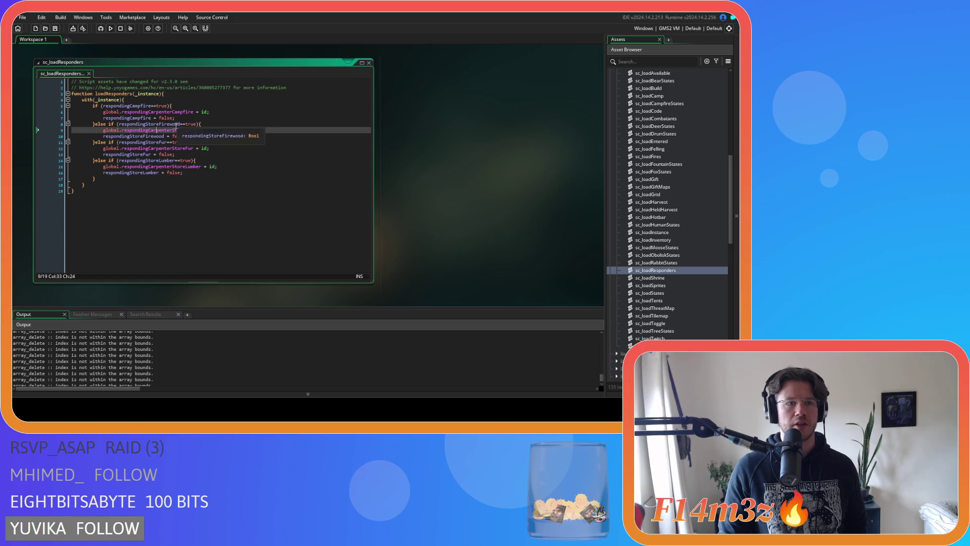
left_click_drag(109, 106, 187, 111)
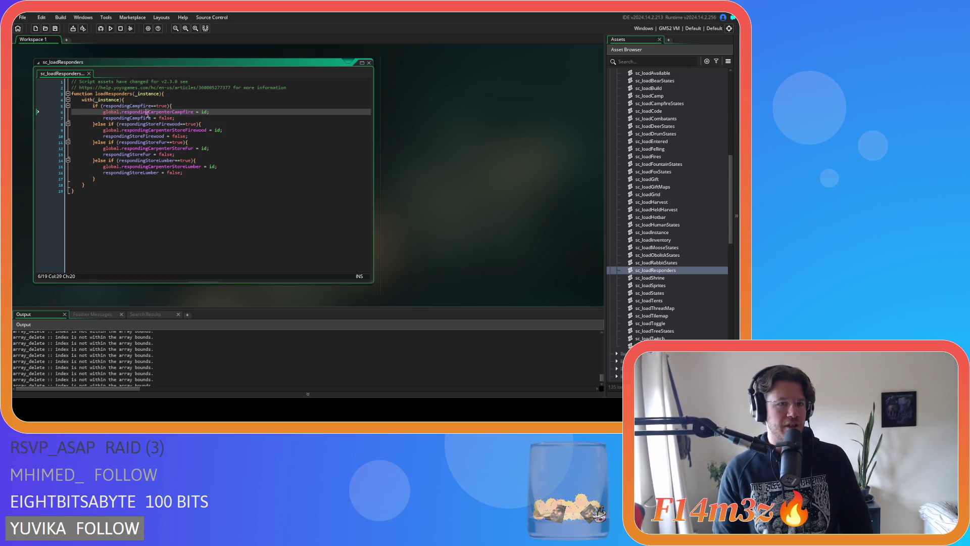
left_click(207, 129)
left_click(212, 148)
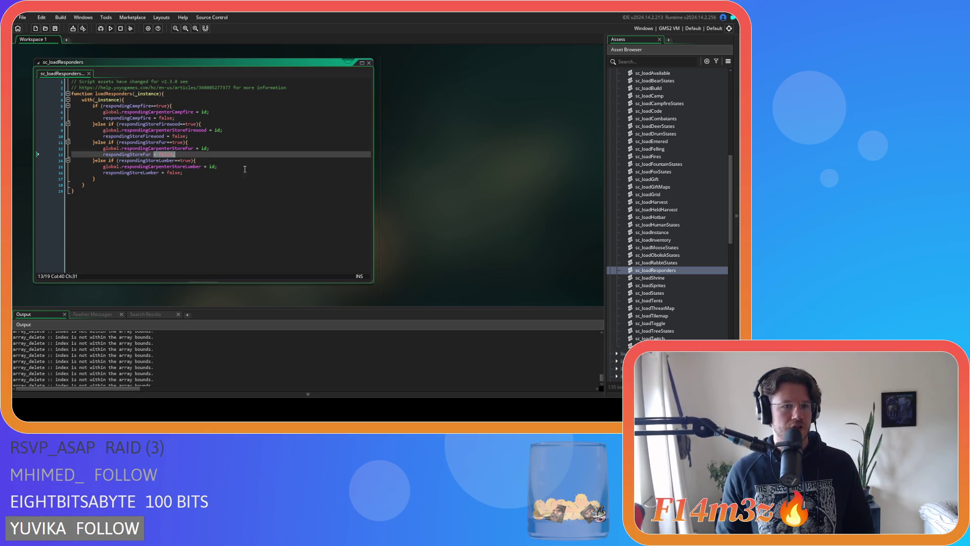
left_click(146, 105)
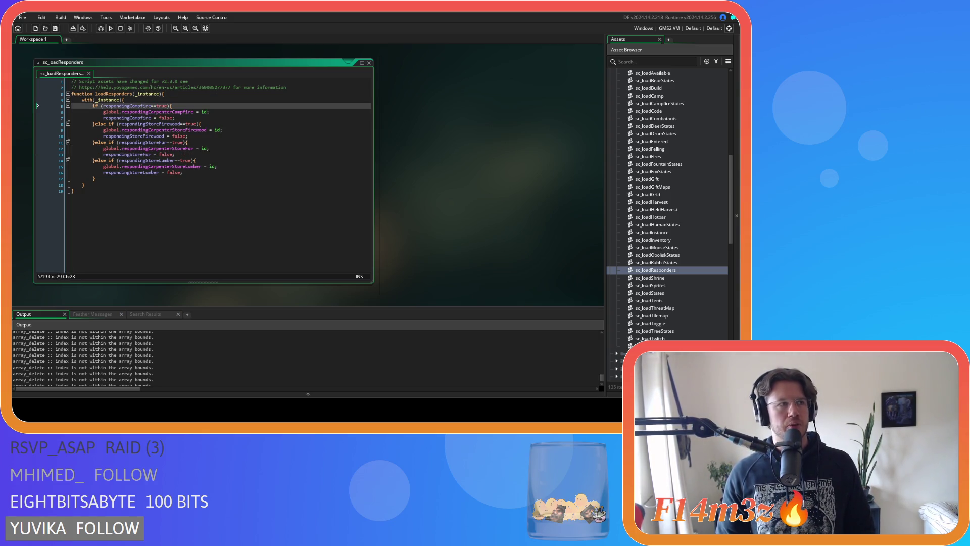
left_click(148, 112)
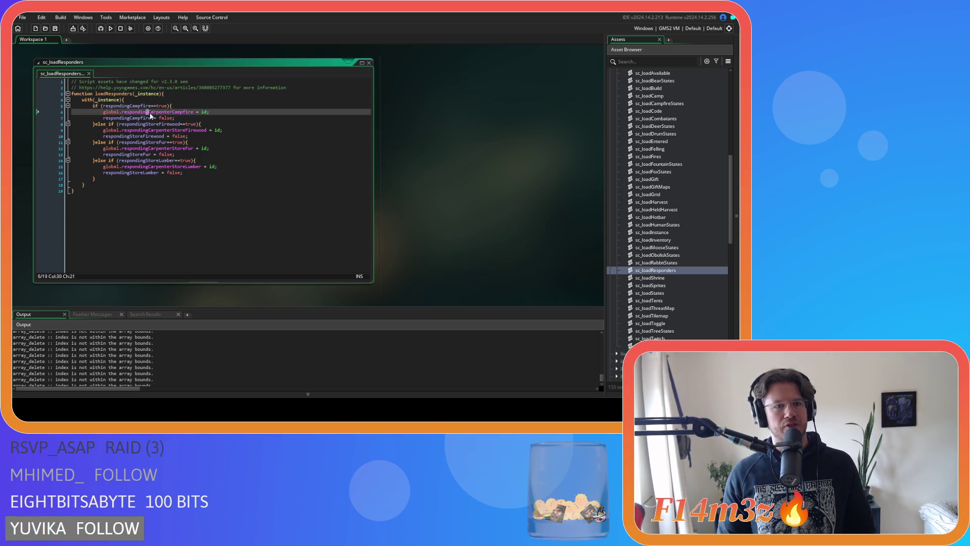
left_click(219, 122)
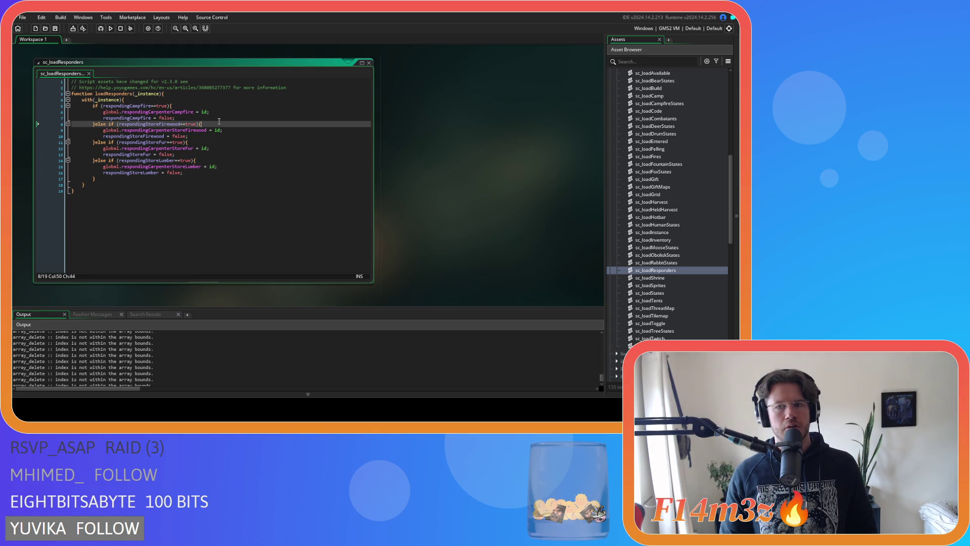
key("alt+Left")
mouse_move(102, 149)
left_mouse_down()
mouse_move(144, 174)
mouse_move(227, 143)
mouse_move(162, 143)
mouse_move(211, 143)
left_mouse_up()
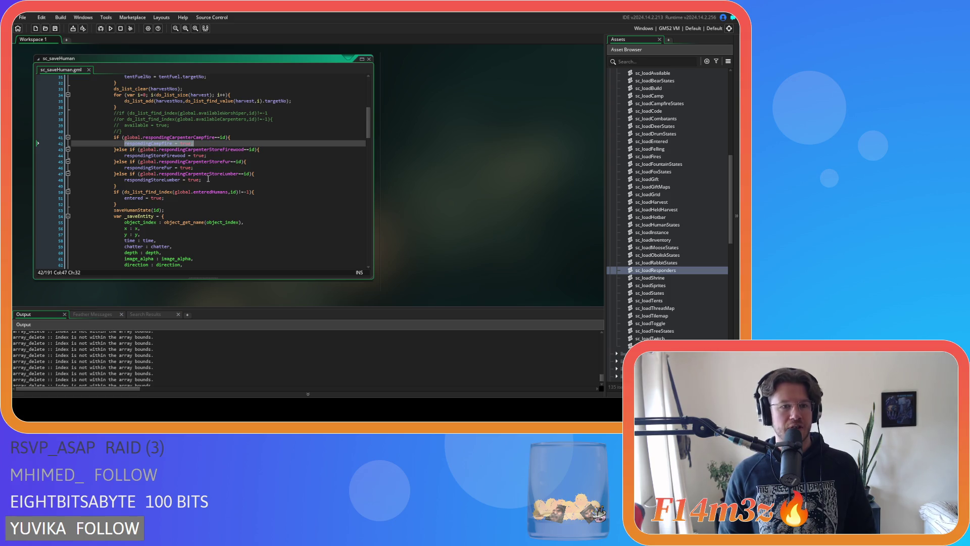
Step: Compare sc_saveHuman's campfire and lumber responder lines with sc_loadResponders' fur flag reset, stacked in the workspace
left_click(208, 180)
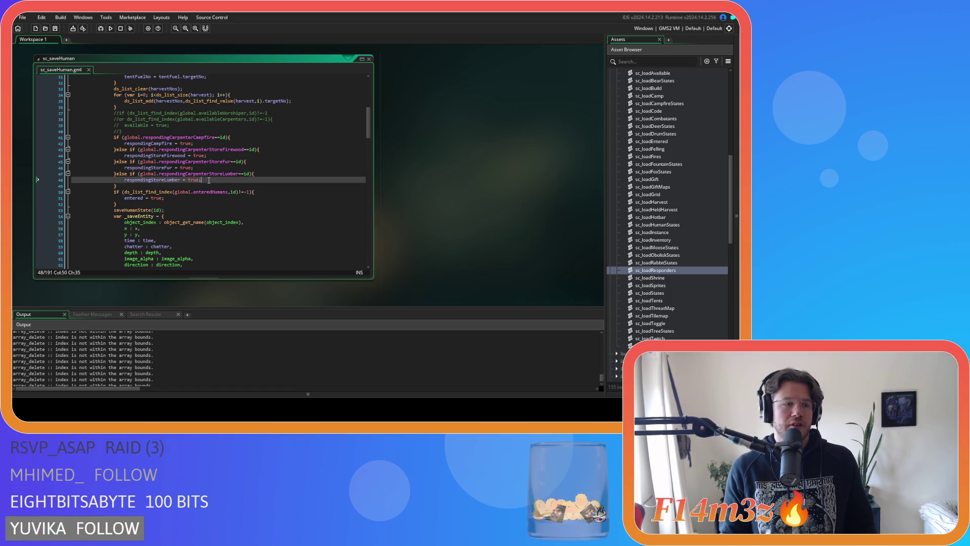
left_click(208, 143)
scroll(256, 159, "down", 7)
scroll(255, 159, "up", 7)
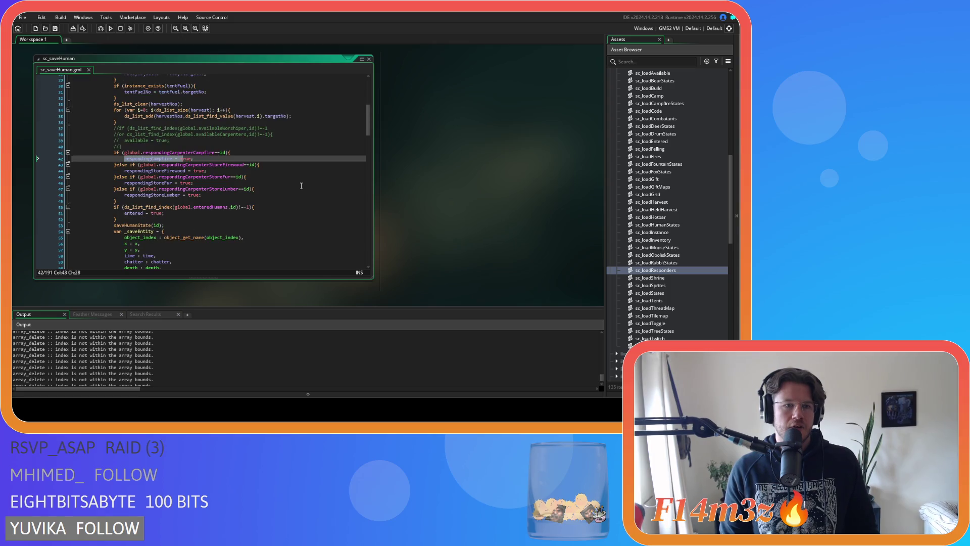
middle_click(256, 158)
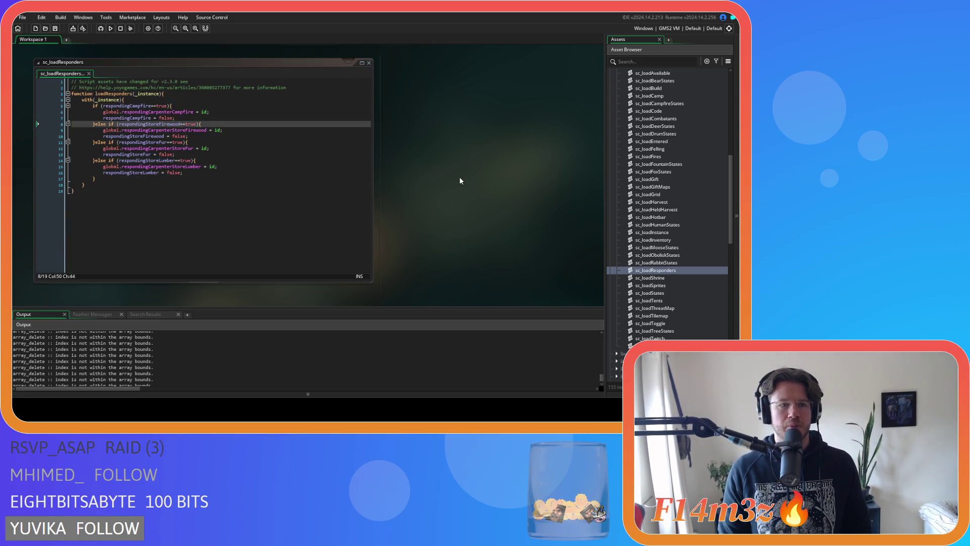
left_click(280, 152)
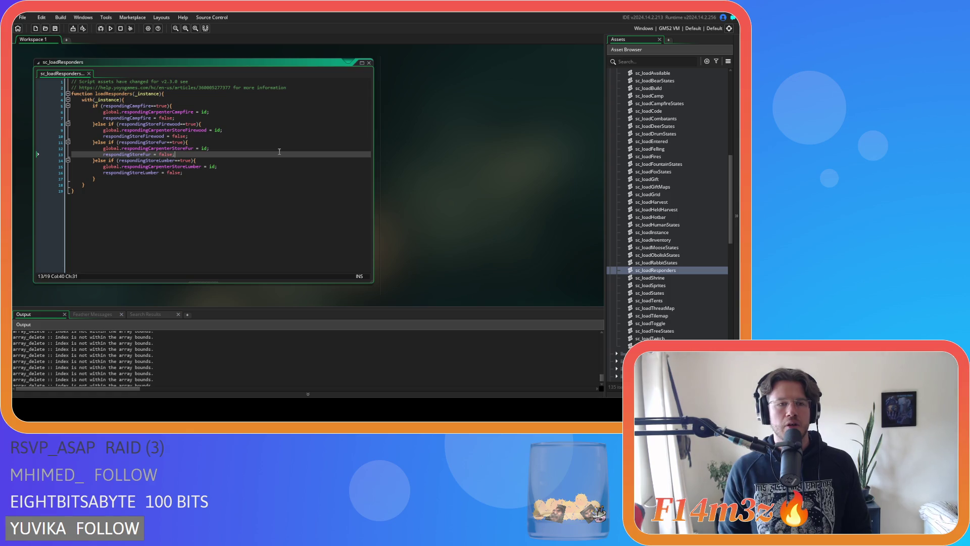
scroll(669, 208, "up", 4)
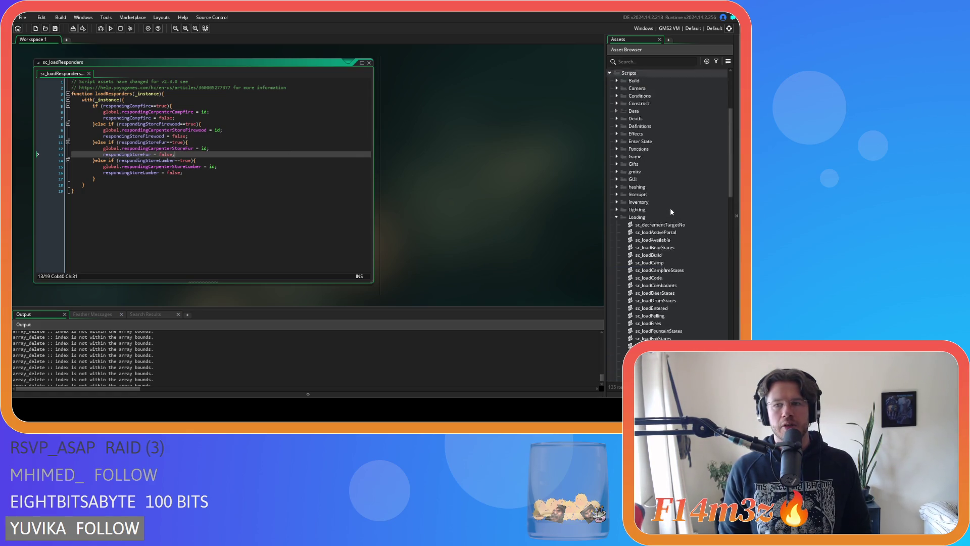
scroll(205, 185, "up", 4)
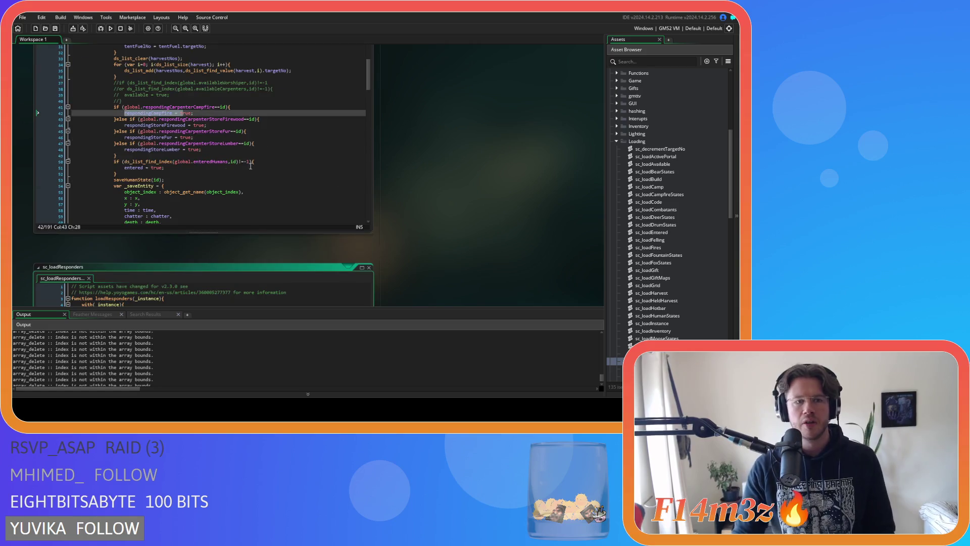
Step: Select the whole carpenter responding if/else block in sc_saveHuman
left_click(194, 180)
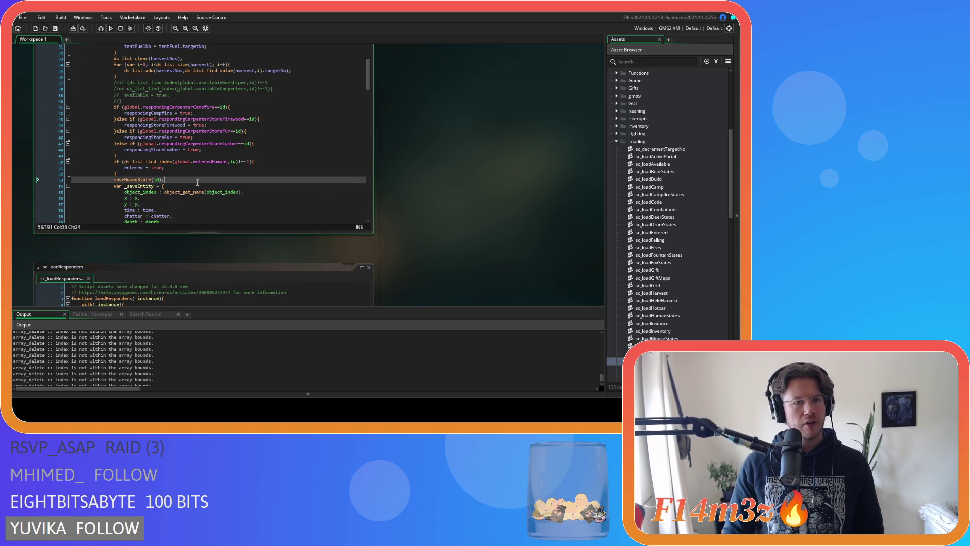
left_click_drag(117, 156, 114, 107)
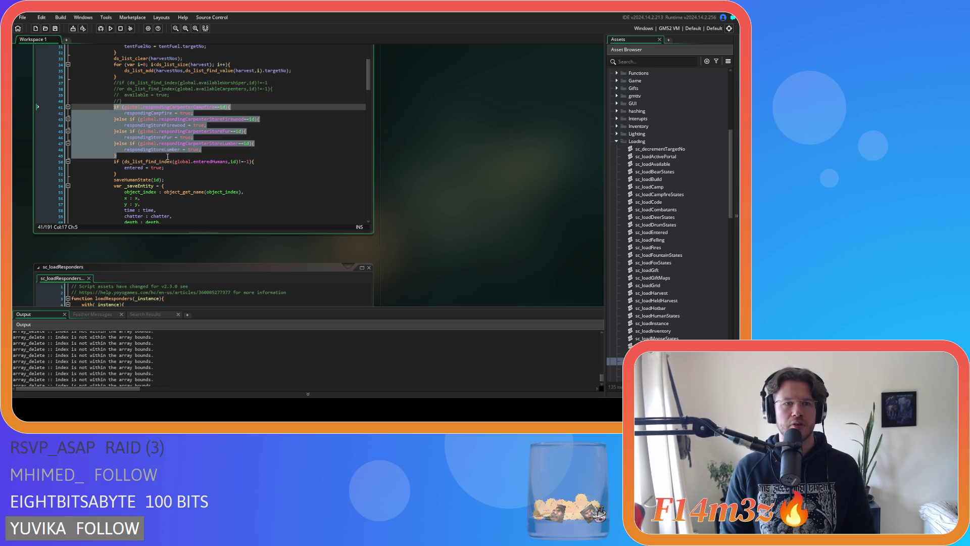
left_click(223, 142)
mouse_move(167, 107)
left_mouse_down()
mouse_move(231, 107)
mouse_move(259, 119)
left_mouse_up()
left_click_drag(122, 154, 111, 107)
key("ctrl+c")
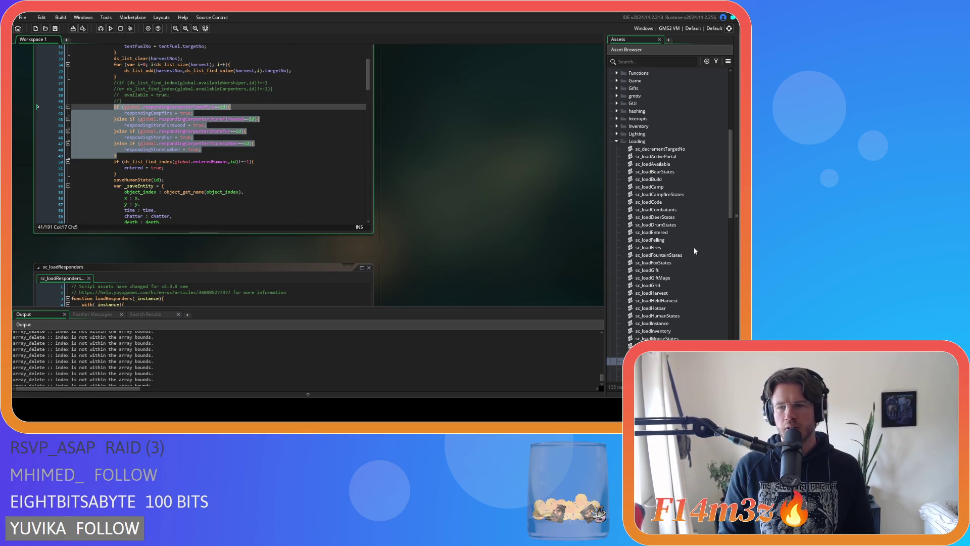
scroll(693, 247, "down", 3)
left_click(233, 150)
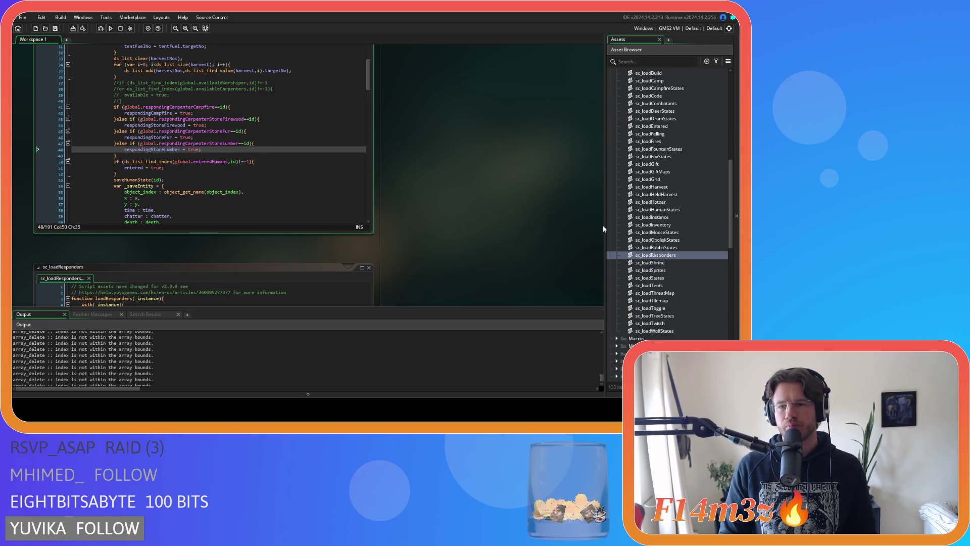
Step: Scroll the Asset Browser up and expand the Game scripts folders to find the gift-clearing script
scroll(690, 278, "up", 2)
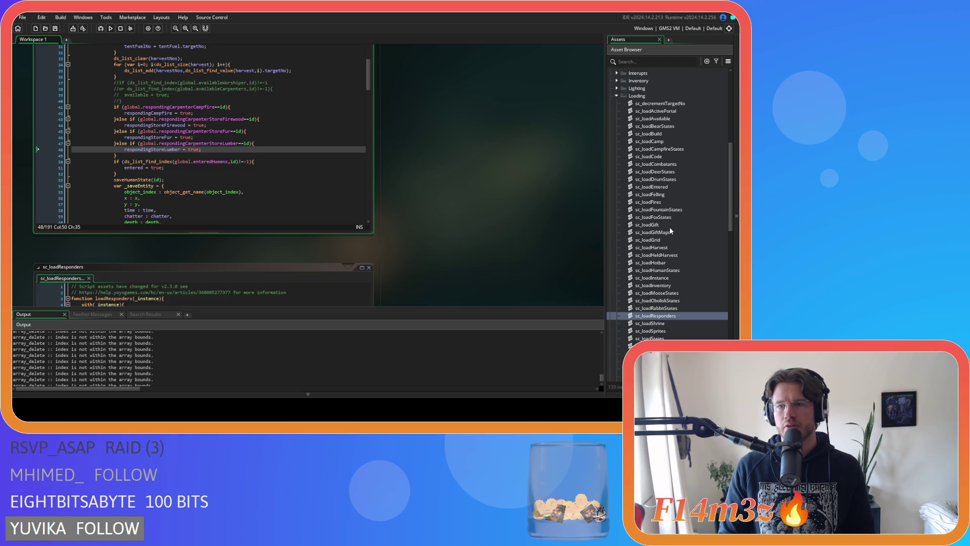
scroll(668, 227, "up", 2)
scroll(669, 226, "down", 5)
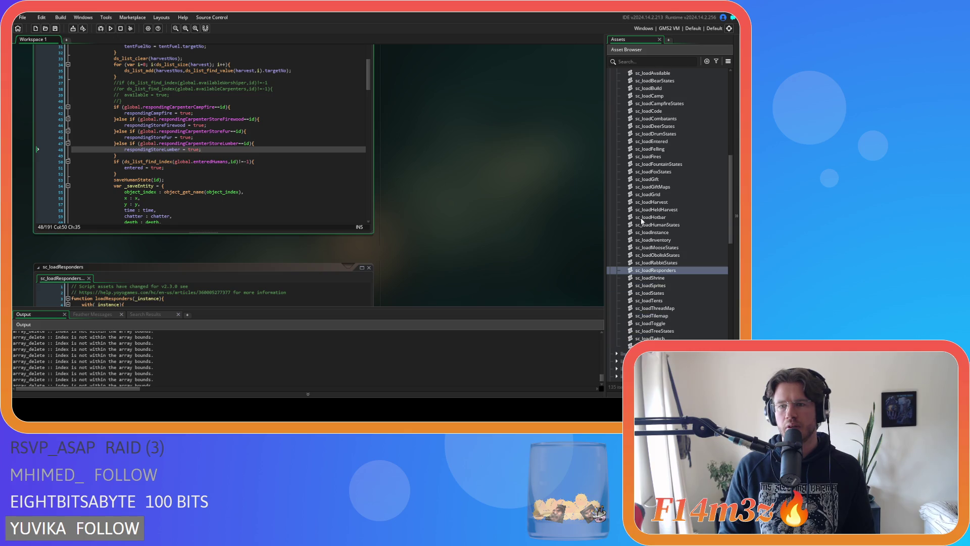
scroll(627, 164, "up", 3)
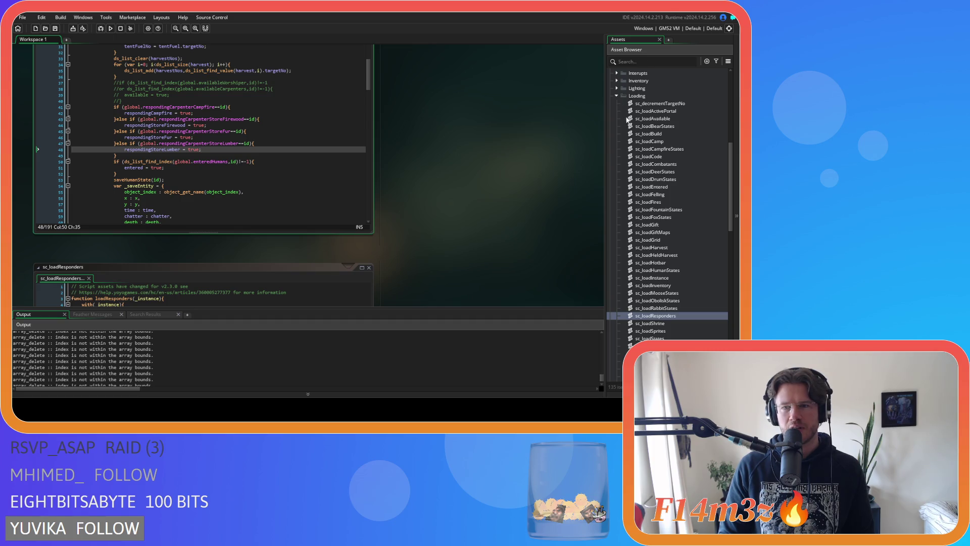
scroll(639, 158, "up", 4)
left_click(616, 133)
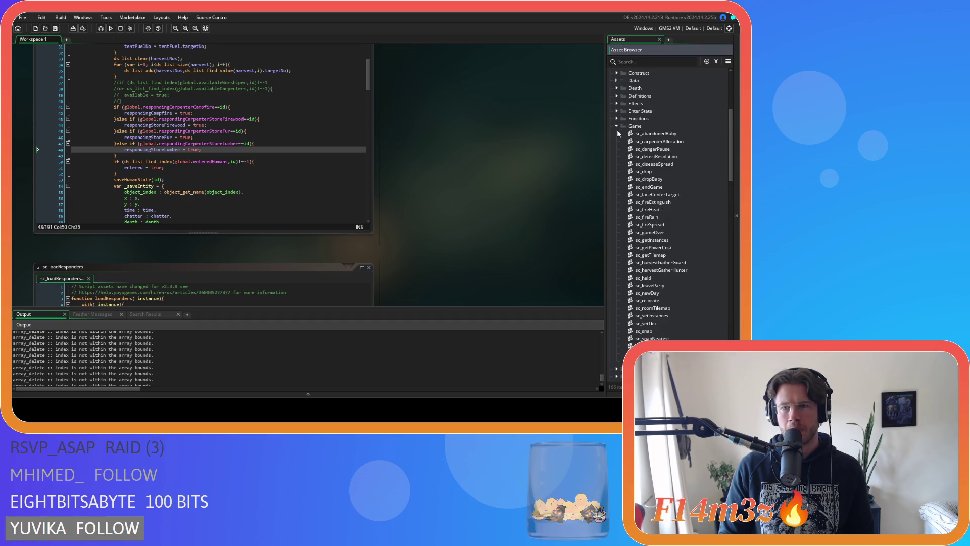
Step: Open sc_clearGift and place the caret after its Carpenter branch's carpenterMap deletion line
double_click(650, 142)
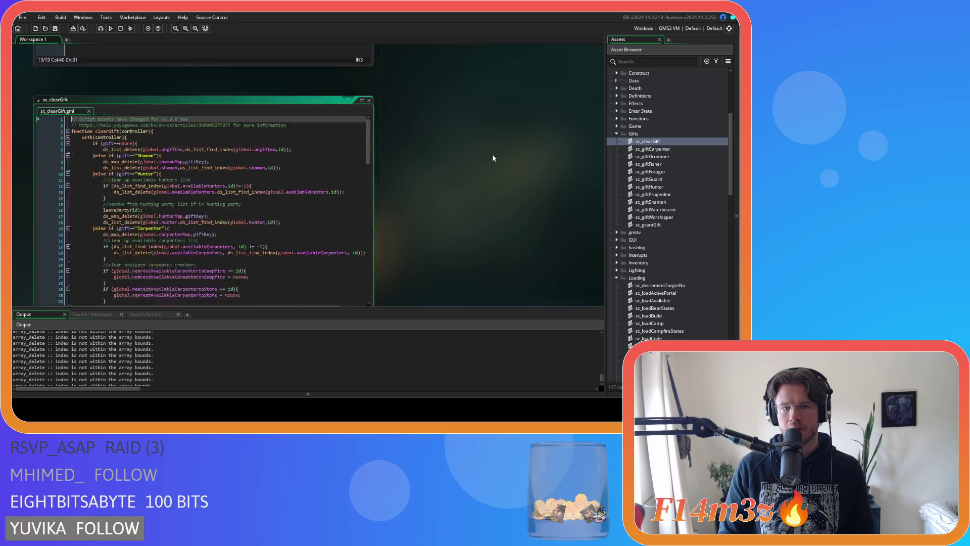
mouse_move(368, 112)
left_mouse_down()
mouse_move(370, 133)
mouse_move(358, 134)
left_mouse_up()
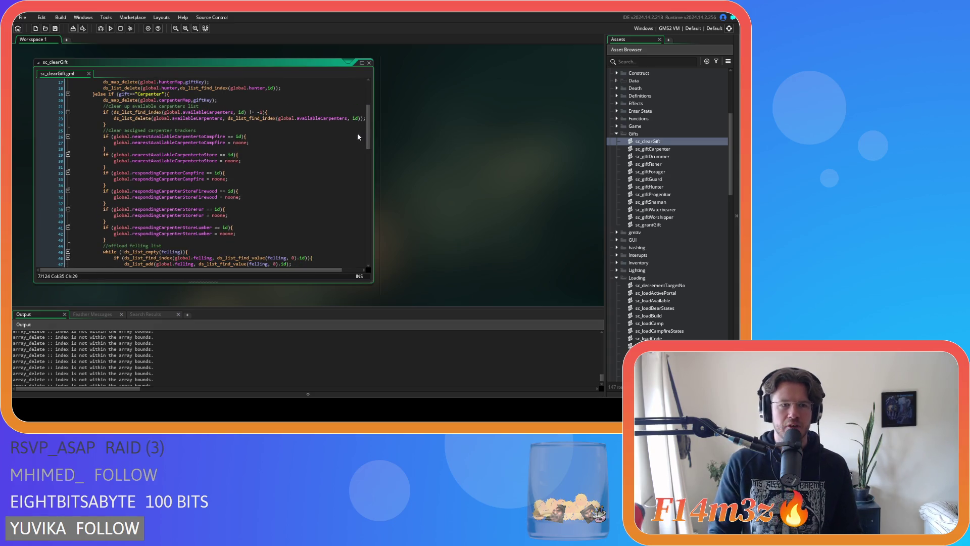
scroll(222, 132, "up", 2)
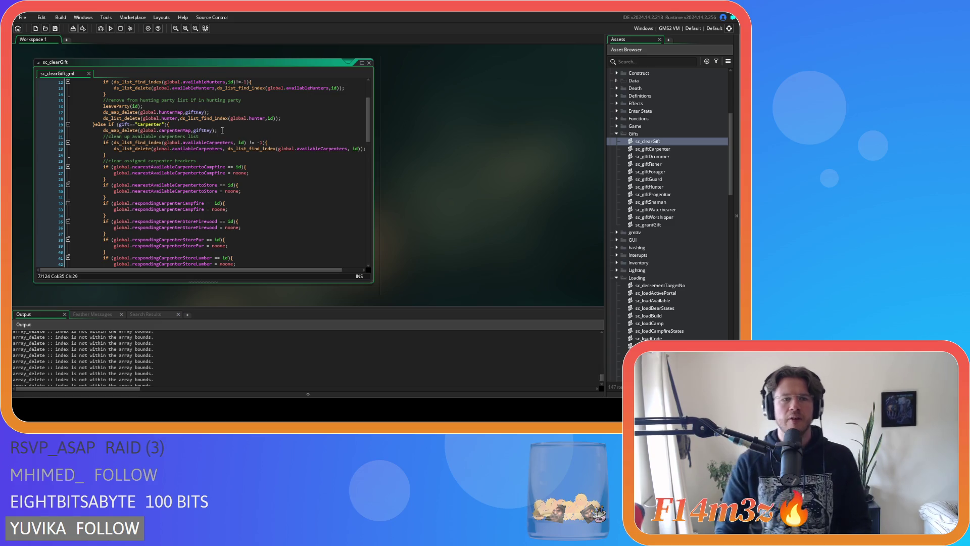
scroll(226, 131, "down", 5)
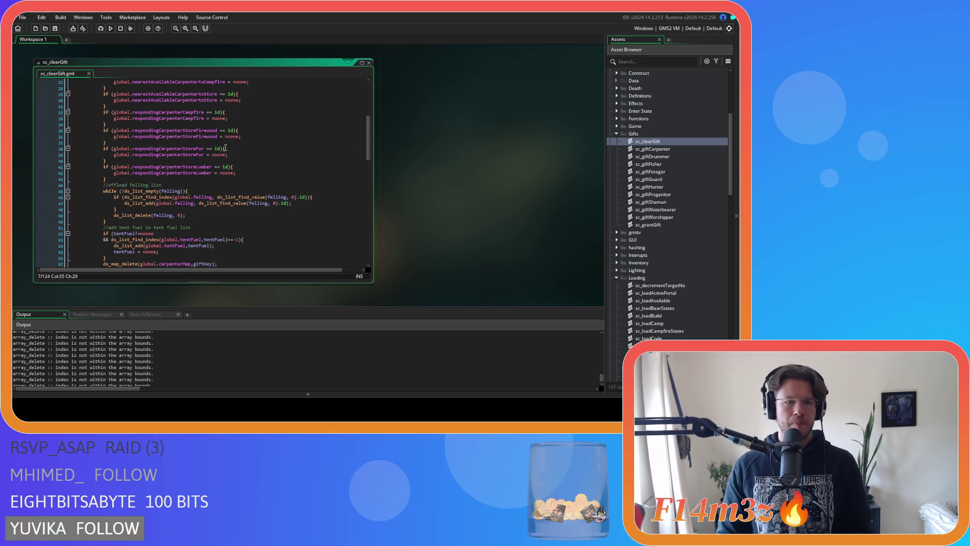
scroll(225, 148, "down", 4)
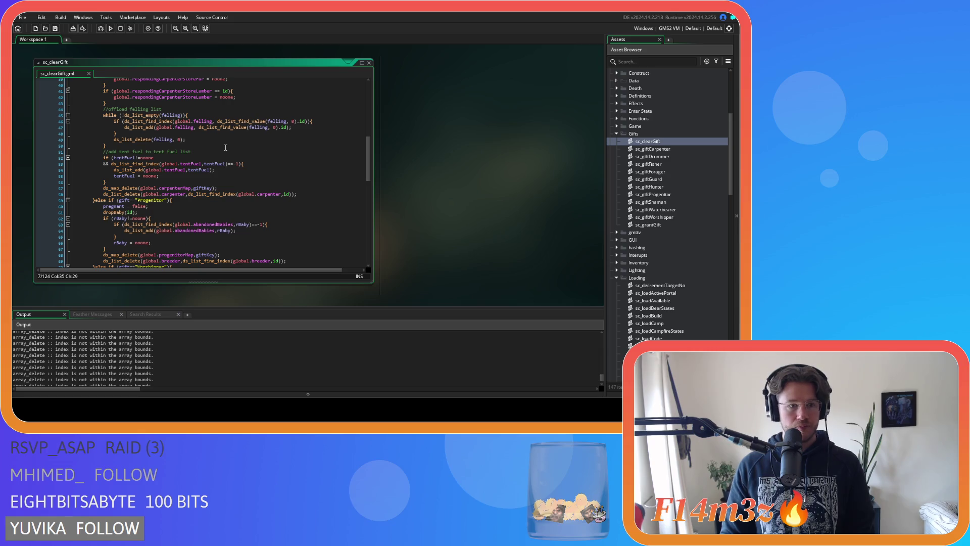
left_click(317, 195)
left_click(166, 183)
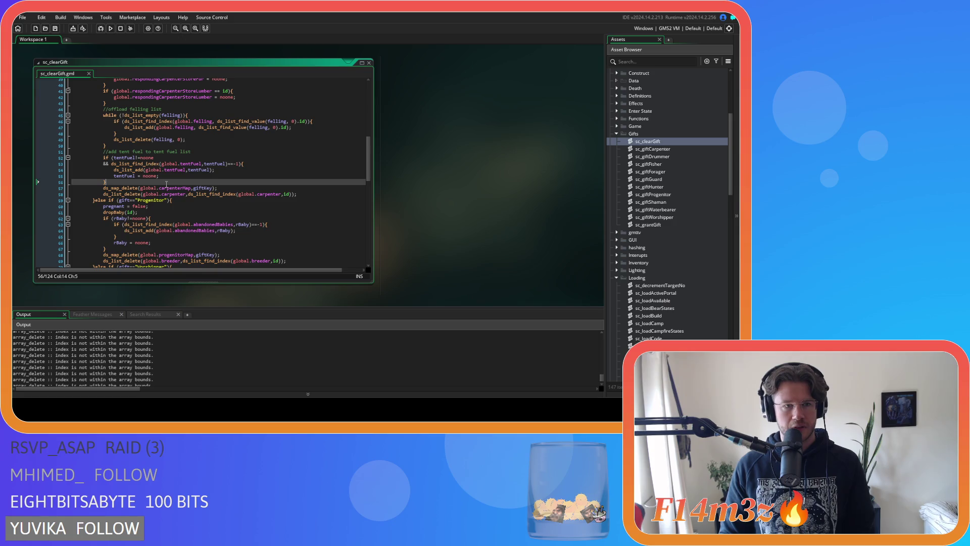
scroll(172, 177, "up", 10)
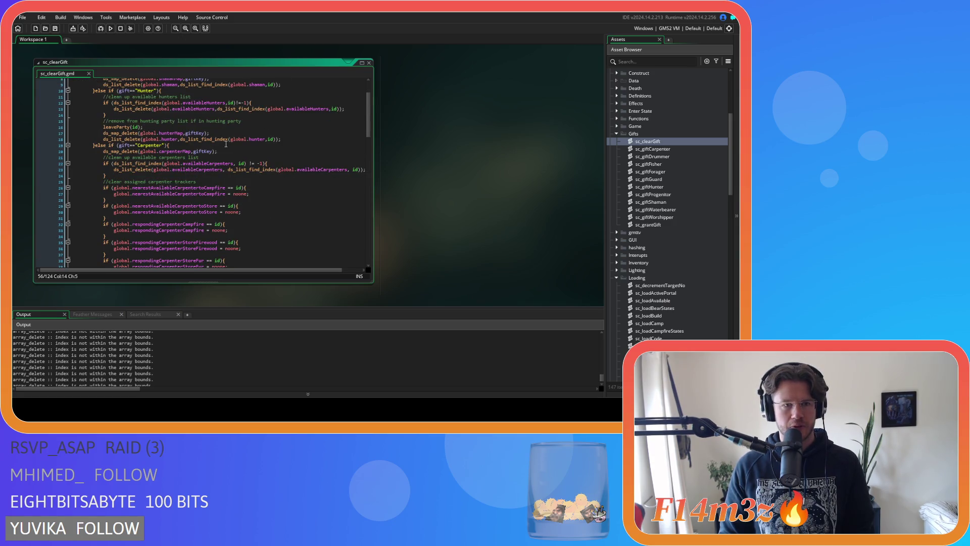
left_click(231, 151)
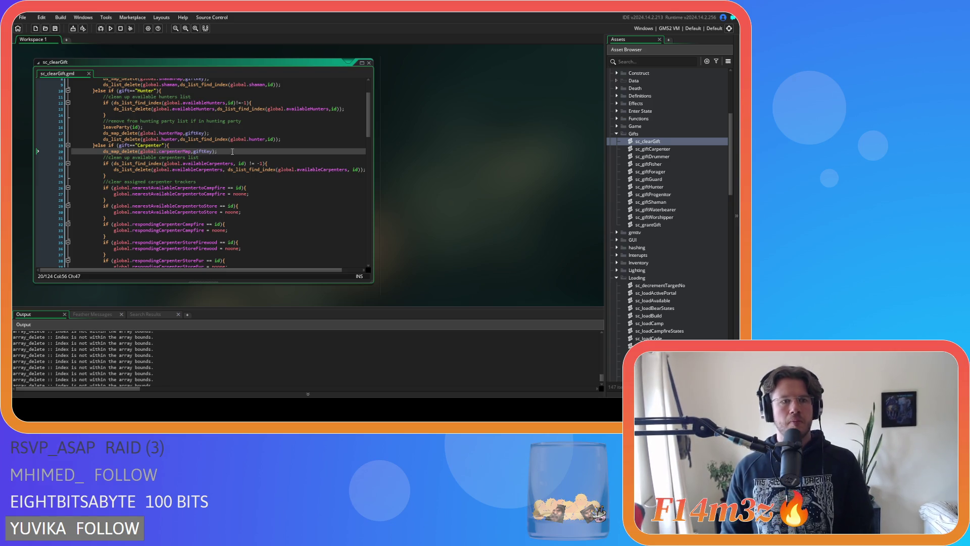
Step: Add a '//reset save flags' comment and paste the responding-flag block below it, outdented
key("Return")
type("//rese")
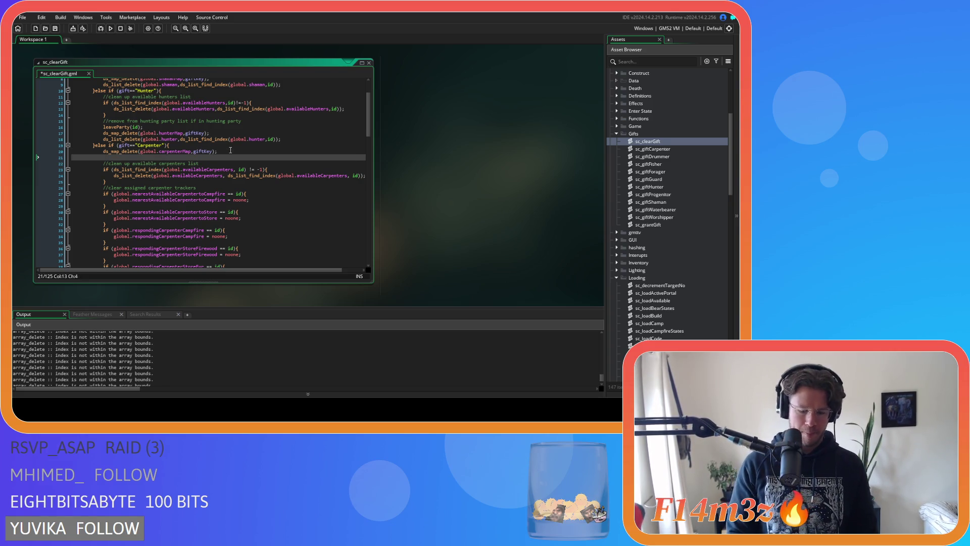
type("t save flags")
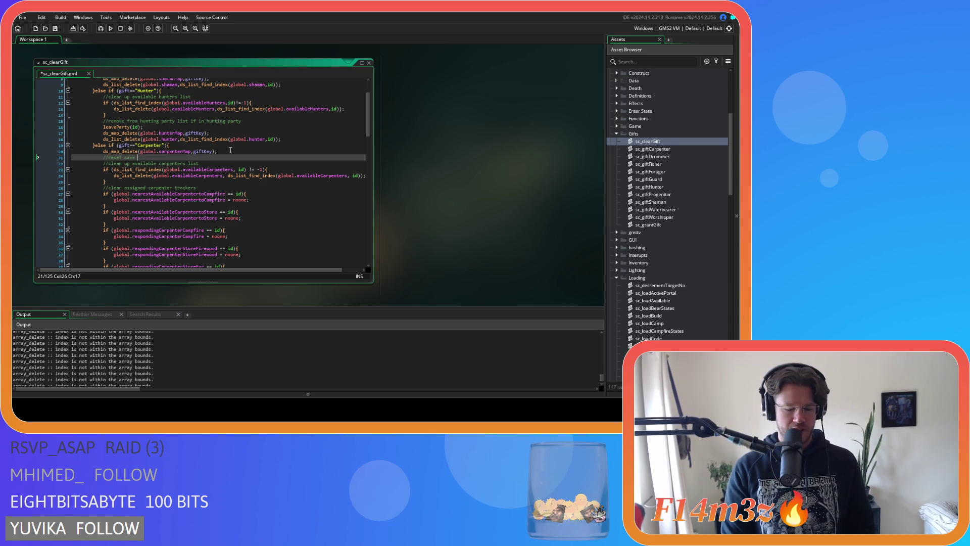
key("Return")
key("ctrl+v")
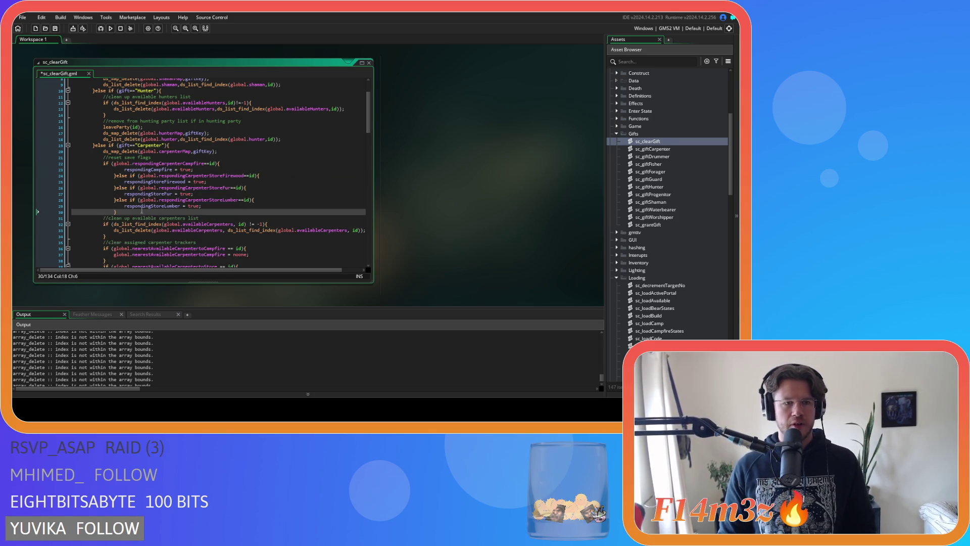
left_click_drag(142, 212, 19, 165)
key("shift+Tab")
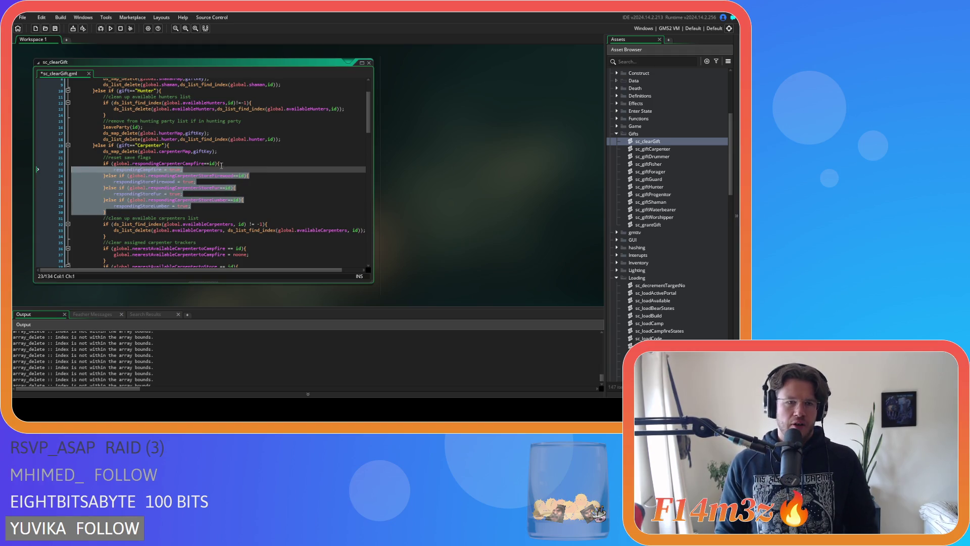
Step: Remove the Campfire if and Firewood else-if condition lines from the pasted block
left_click(221, 165)
key("Home")
key("shift+Down")
key("Delete")
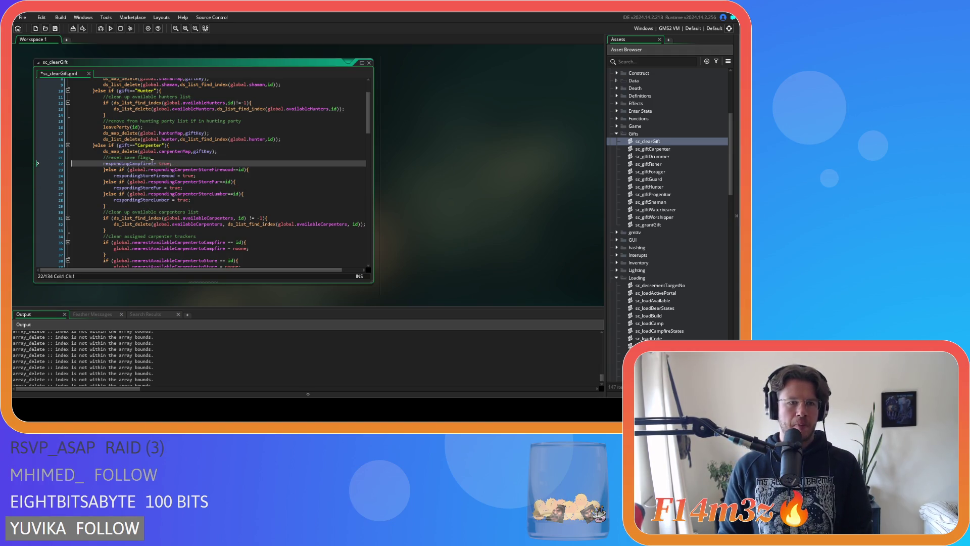
left_click(261, 168)
key("shift+Up")
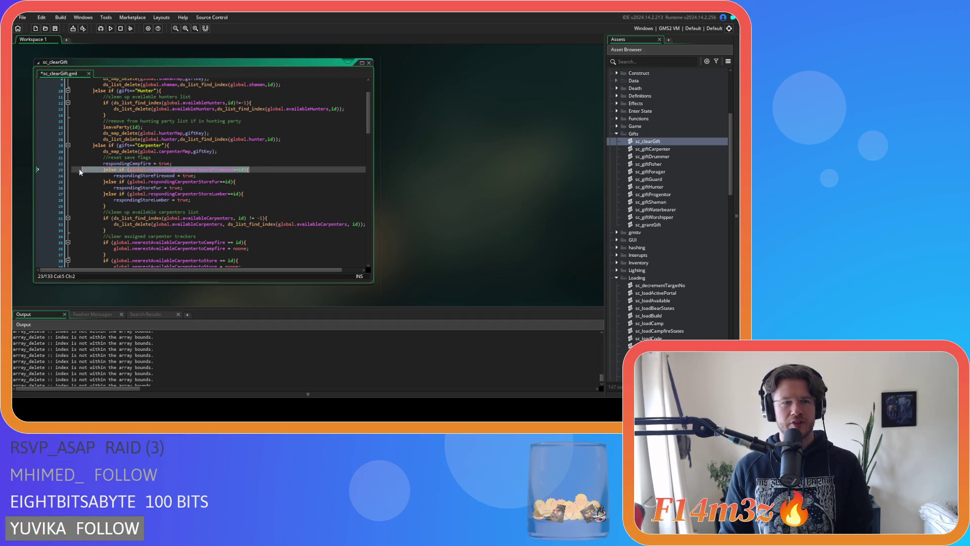
key("Delete")
key("BackSpace")
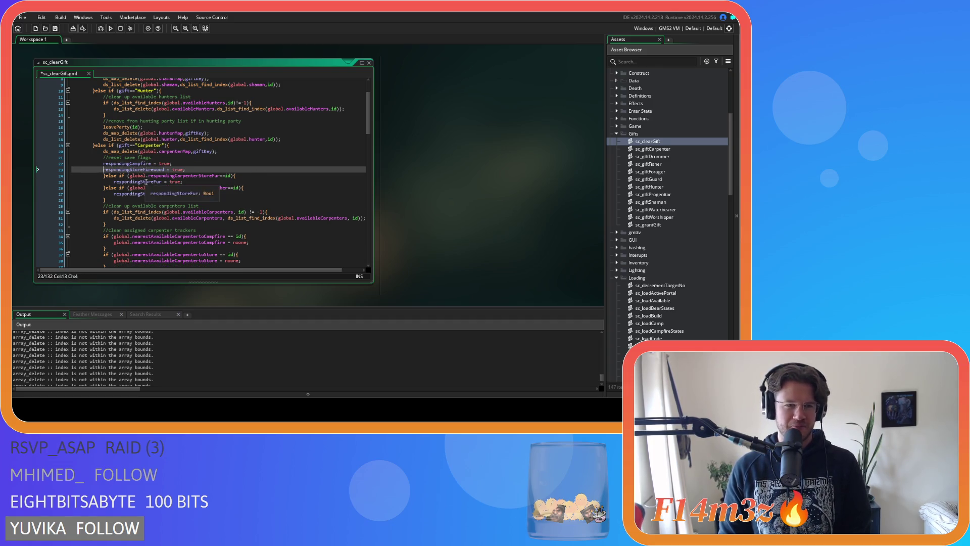
Step: Remove the Fur and Lumber else-if lines and the leftover closing brace
left_click_drag(244, 177, 43, 177)
key("BackSpace")
key("shift+Tab")
left_click_drag(252, 180, 43, 182)
key("BackSpace")
key("Delete")
key("Home")
left_click_drag(112, 188, 20, 189)
key("BackSpace")
key("Delete")
Step: Set respondingCampfire, StoreFirewood, StoreFur and StoreLumber to false
left_click(165, 163)
type("false")
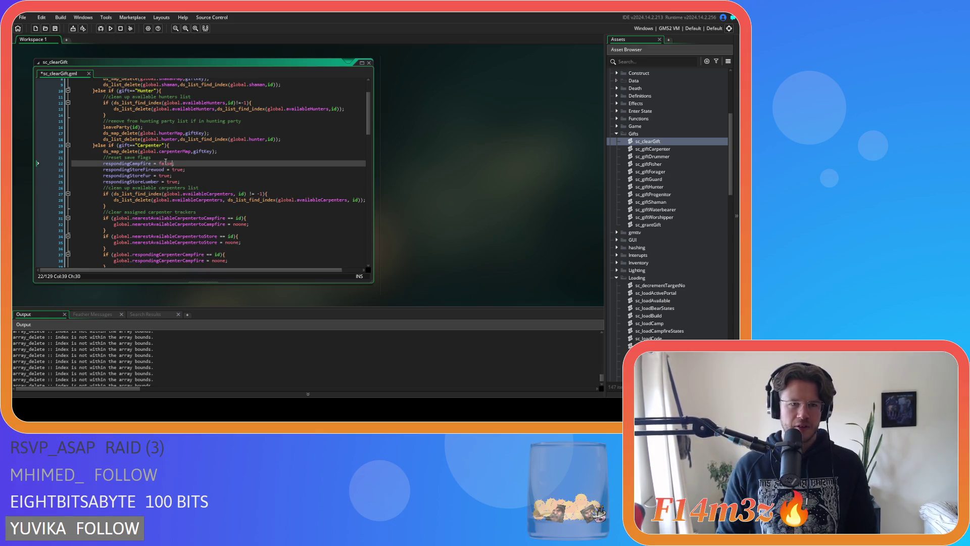
double_click(177, 169)
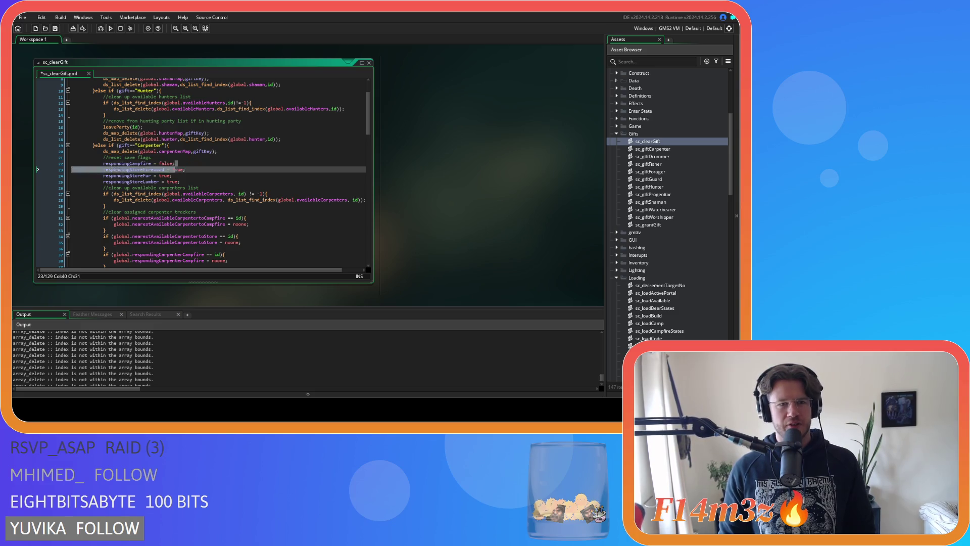
double_click(165, 176)
type("fals")
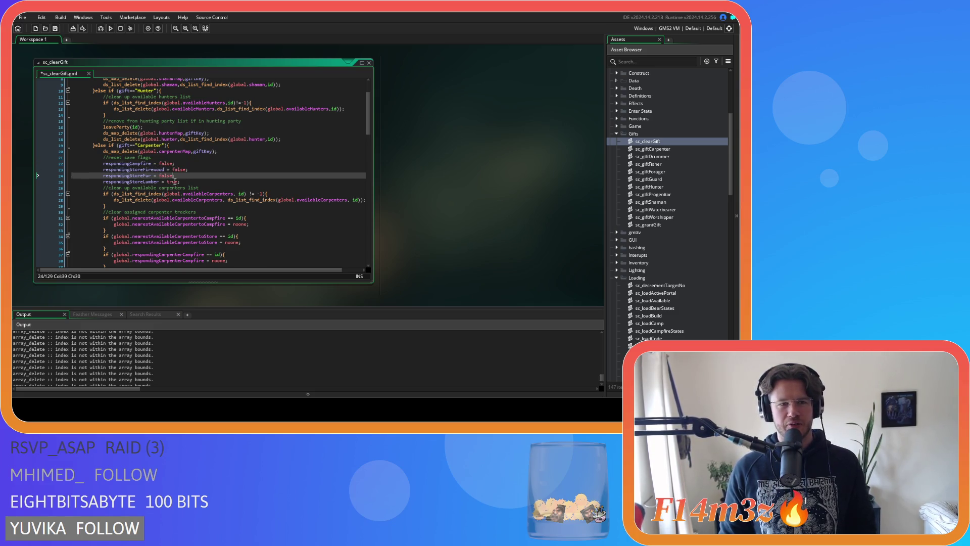
double_click(173, 182)
type("fals")
left_click(207, 183)
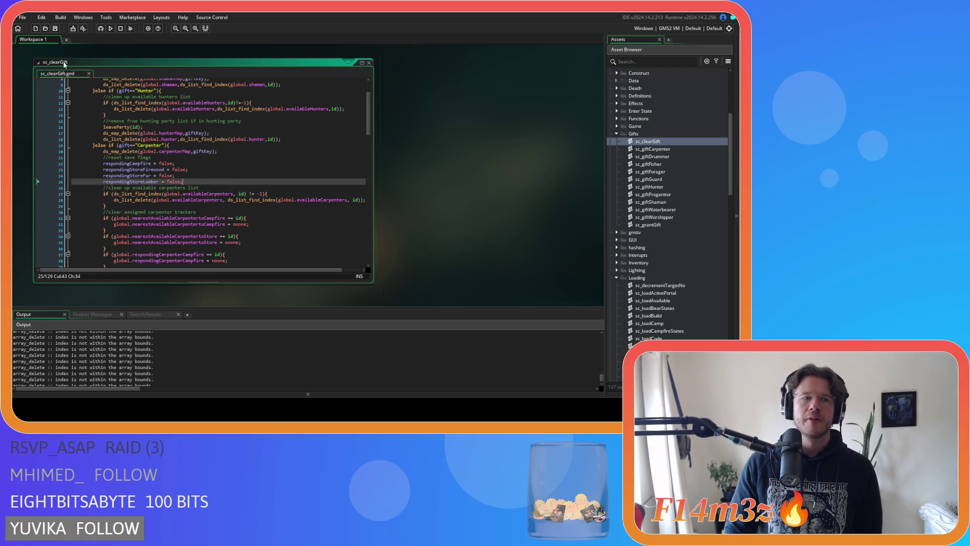
Step: Save sc_clearGift and compile the game with F5
left_click(56, 31)
left_click(253, 185)
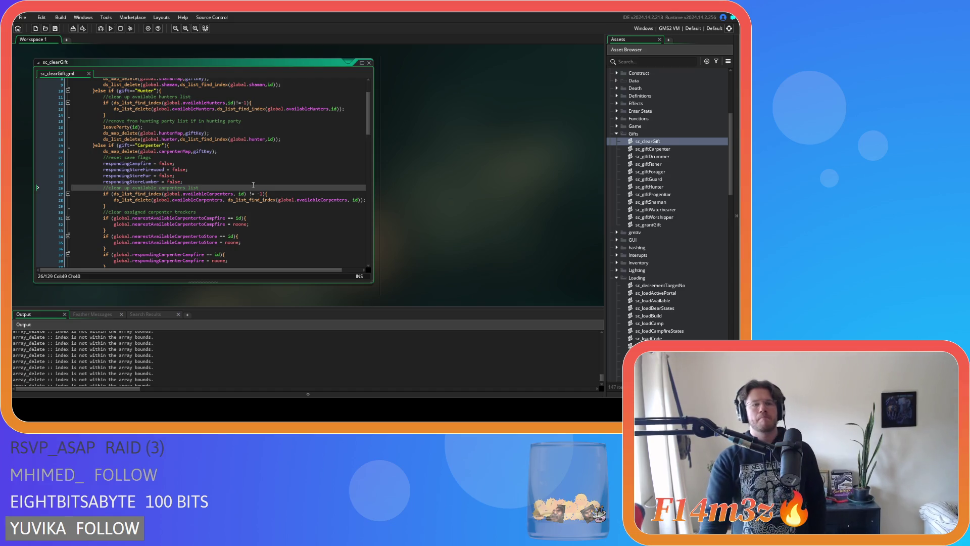
left_click(200, 182)
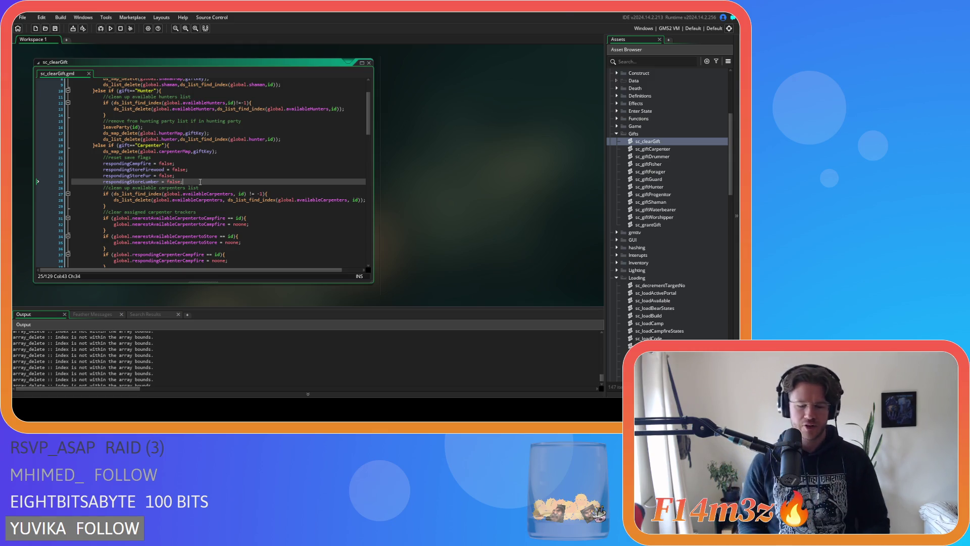
key("F5")
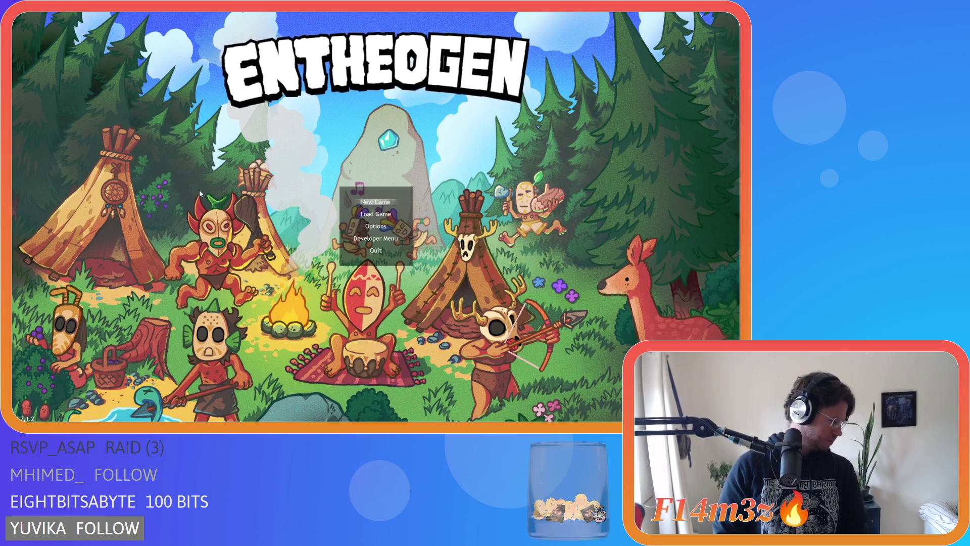
Step: Choose New Game with the Spring season and accept starting on Beginner Island
key("Up")
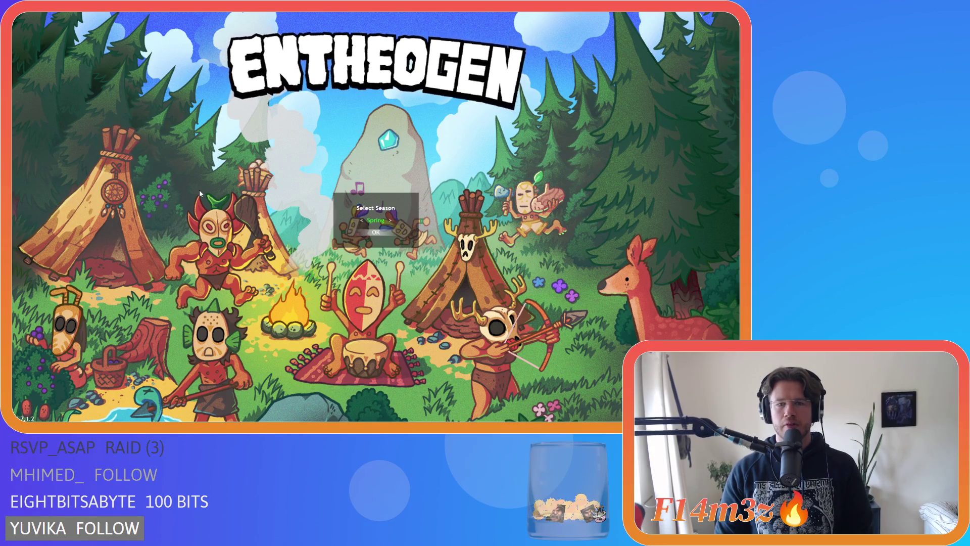
key("Return")
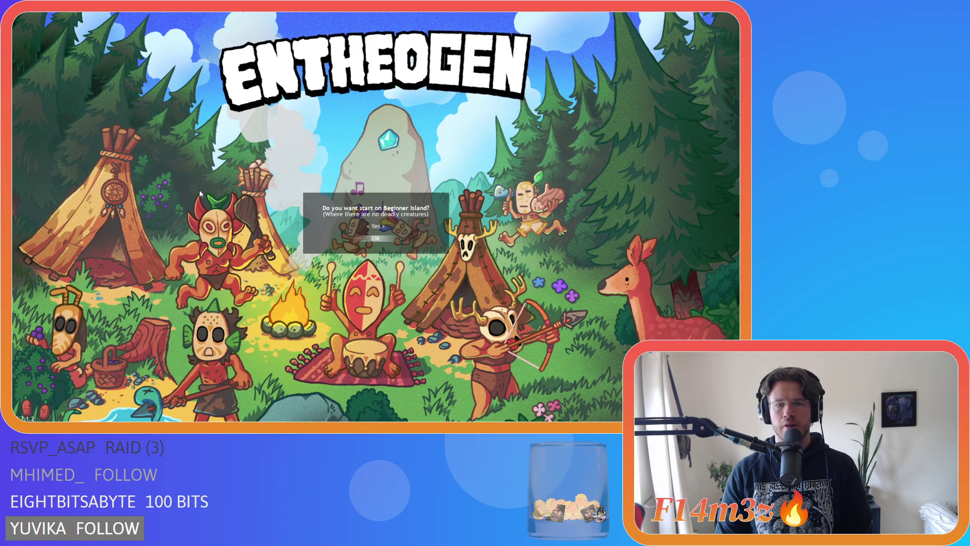
key("Return")
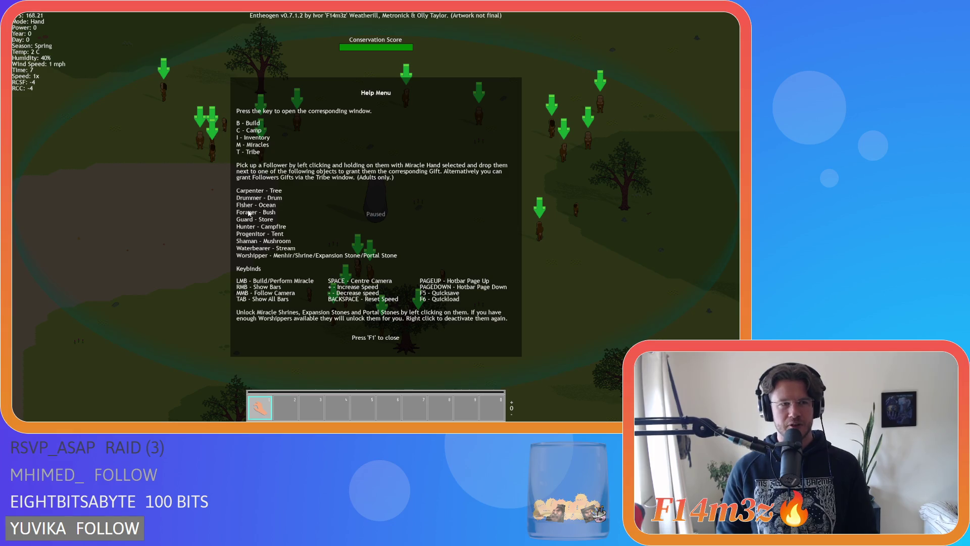
Step: Close Help to unpause, pick the campfire from the Build list, and pan the map south-east
key("F1")
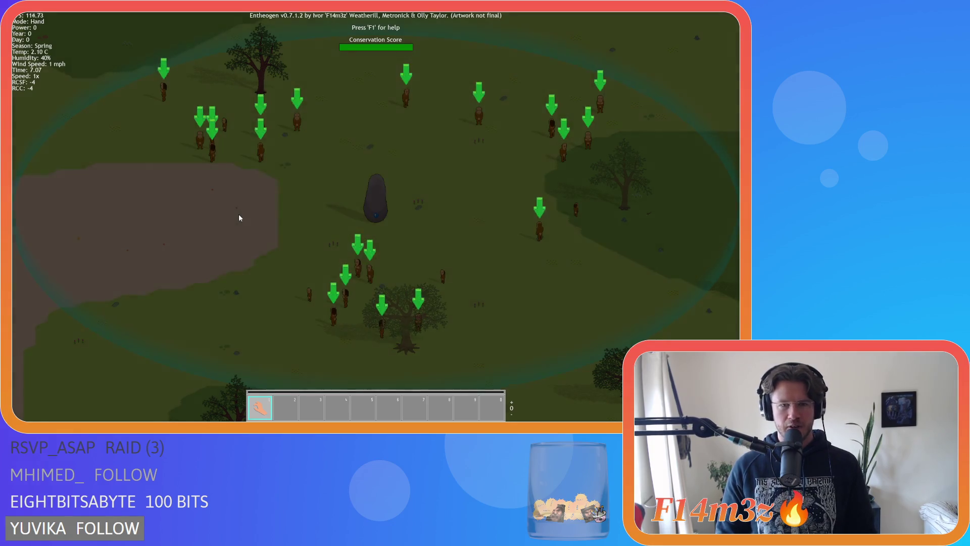
key("b")
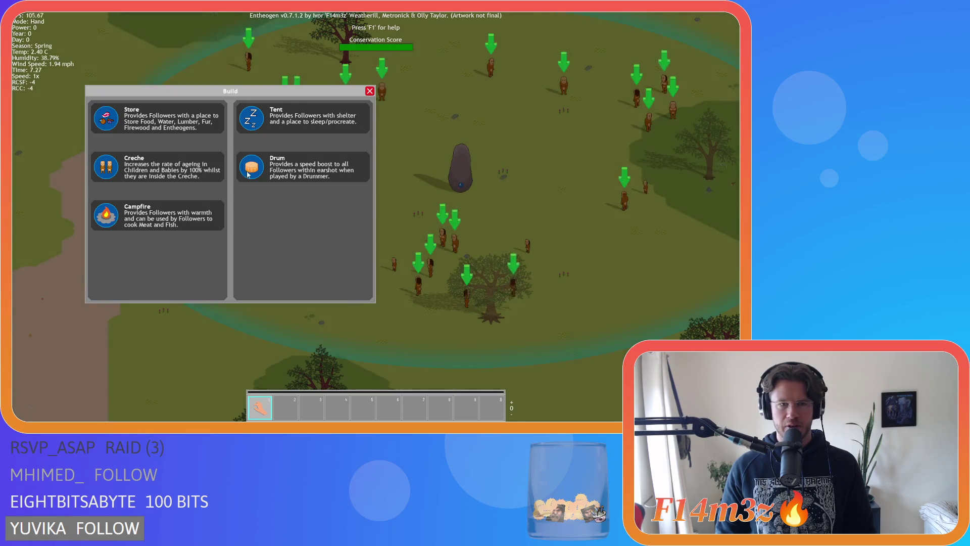
key("b")
key("b")
key("b")
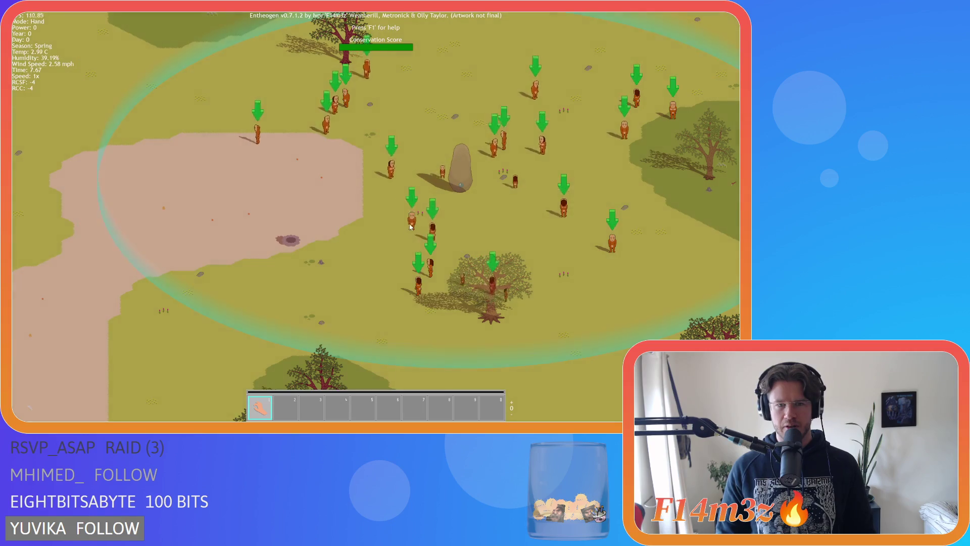
left_click_drag(468, 330, 395, 212)
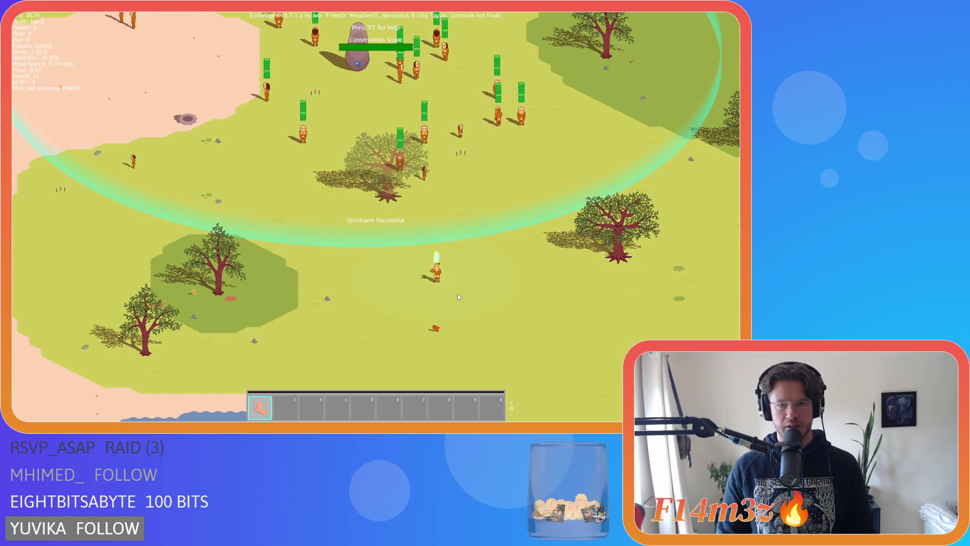
Step: Quicksave with F5, pan the map east and north, then reload the quicksave with F9
key("F5")
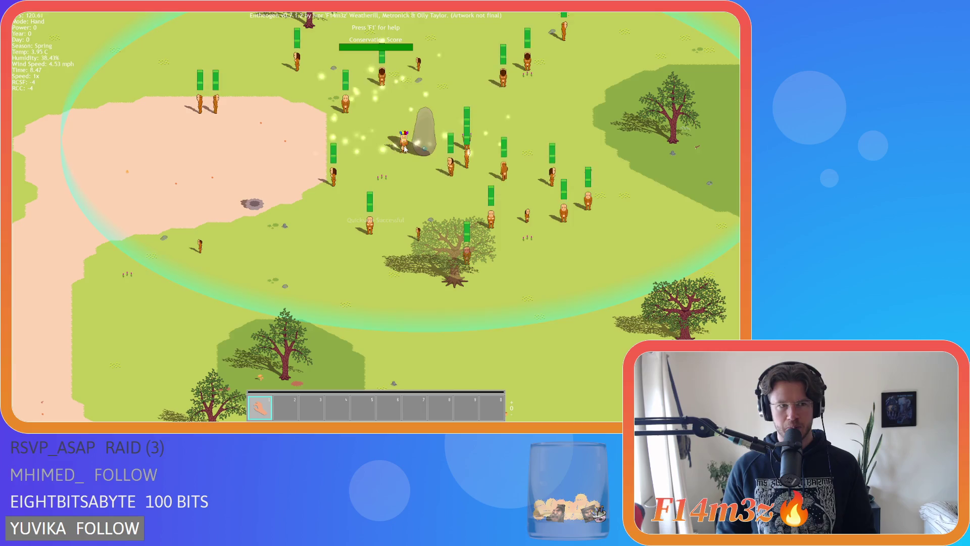
mouse_move(23, 90)
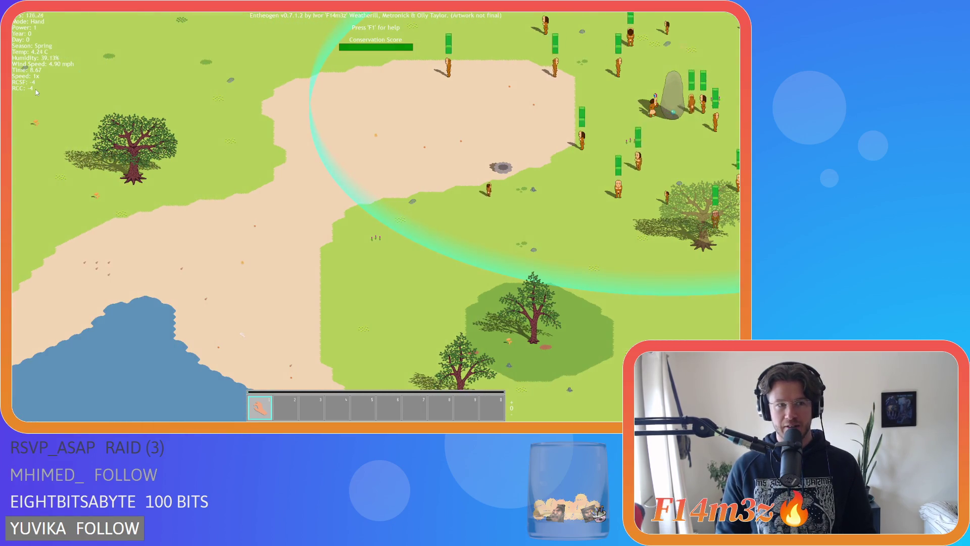
key("d")
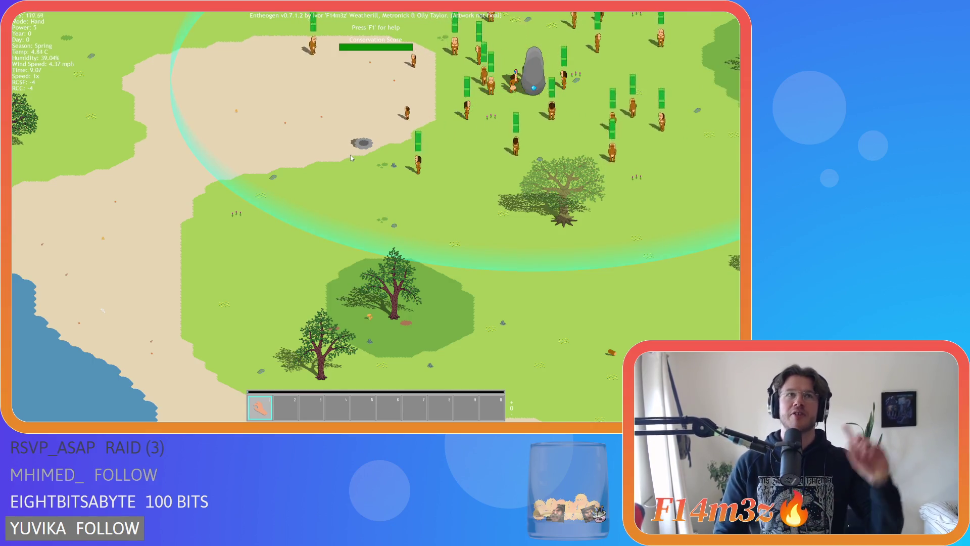
key("d")
key("w")
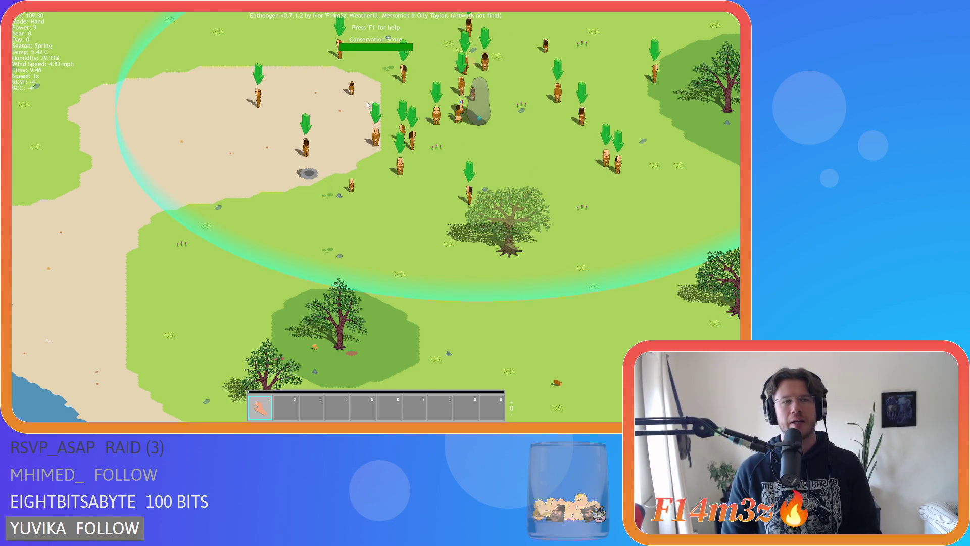
key("F9")
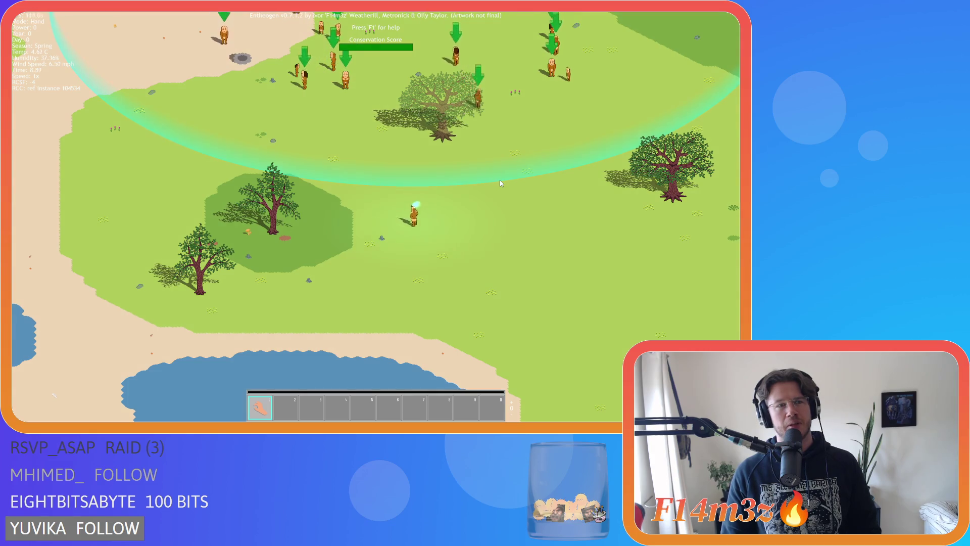
key("w")
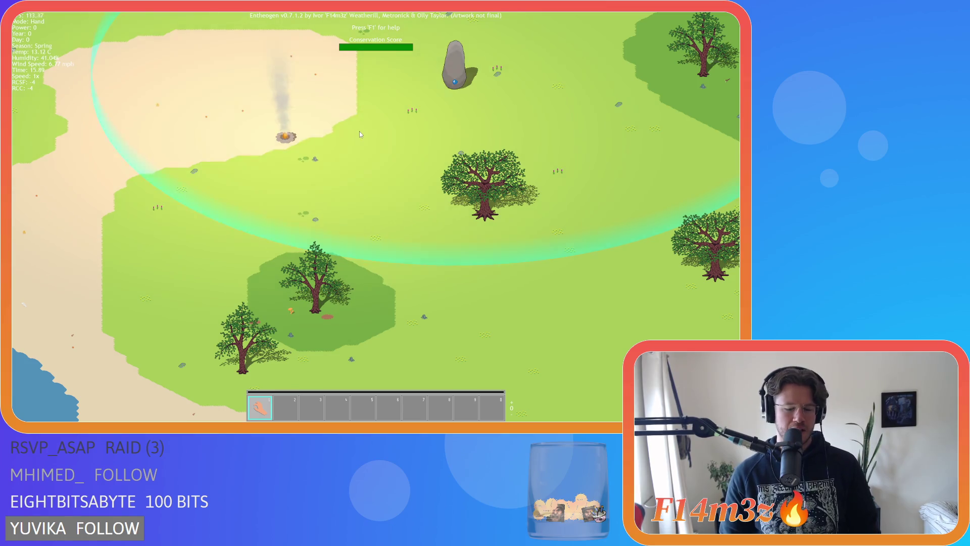
key("Escape")
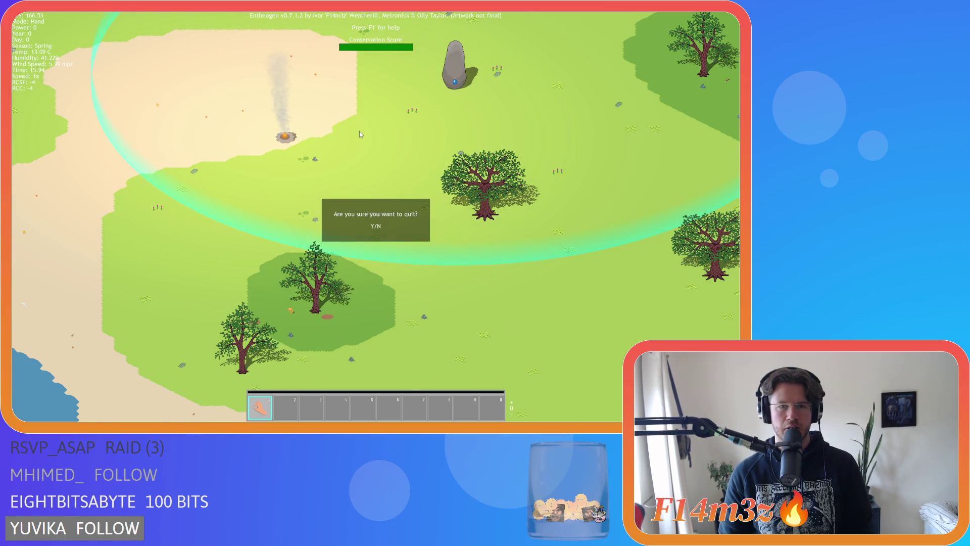
Step: Confirm quitting to the title screen and start a new world in Spring
key("y")
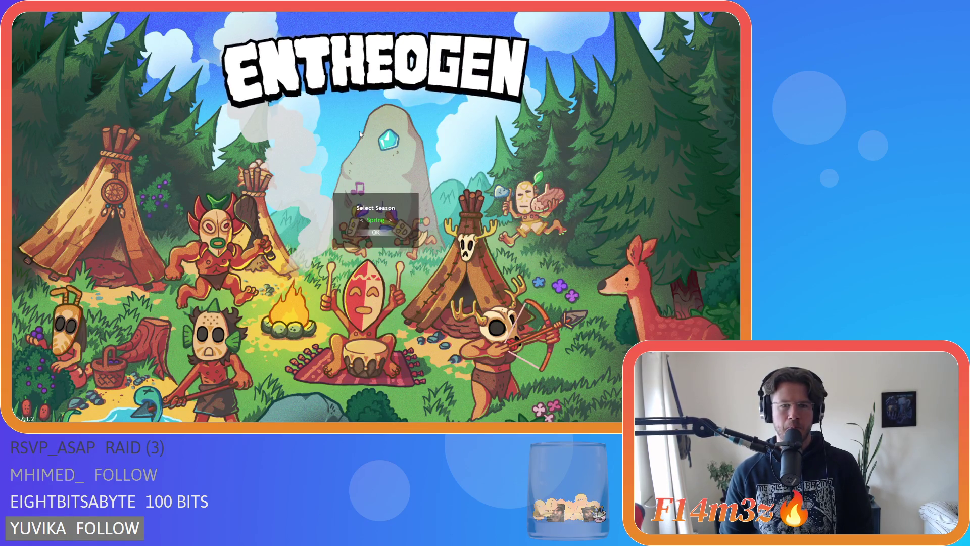
key("Return")
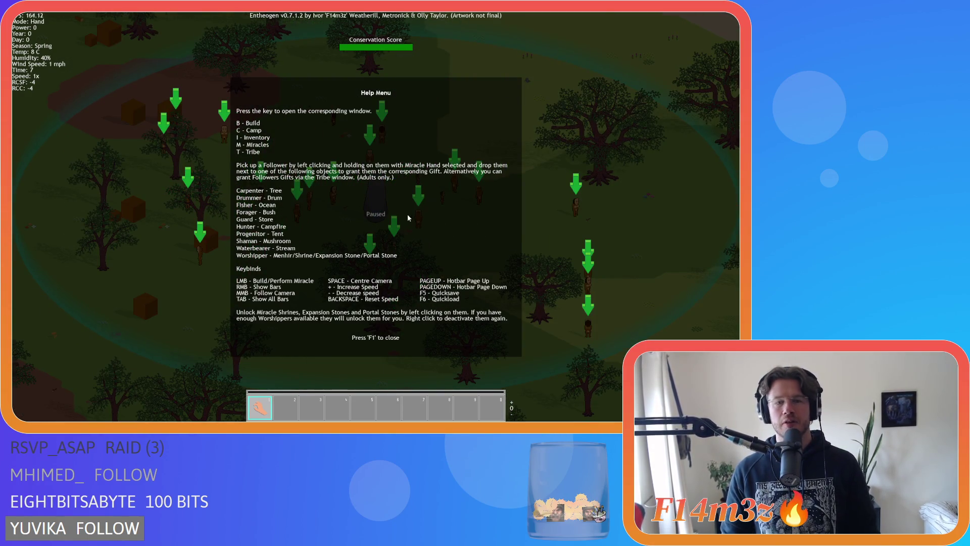
Step: Unpause, choose the campfire to build, and drop a follower beside a tree to make a Carpenter
key("F1")
key("b")
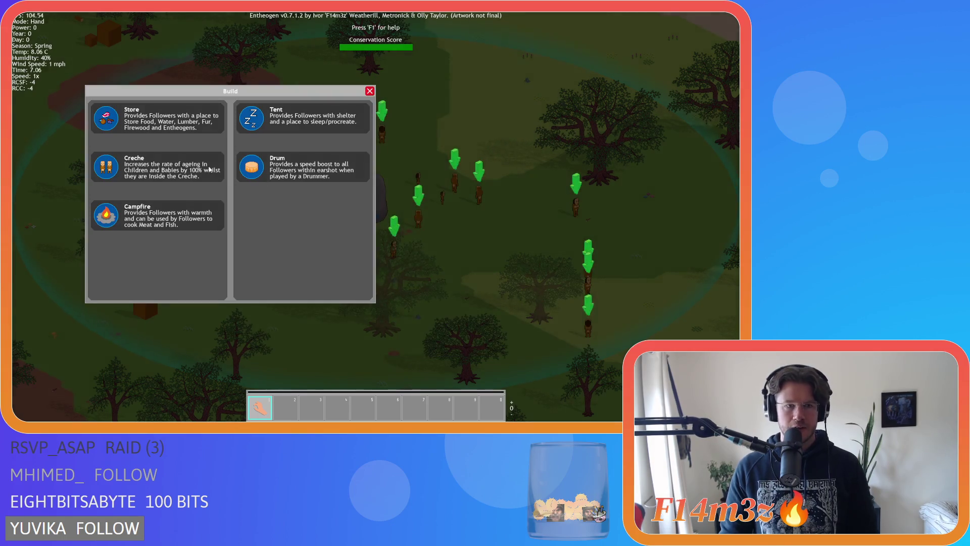
left_click(108, 123)
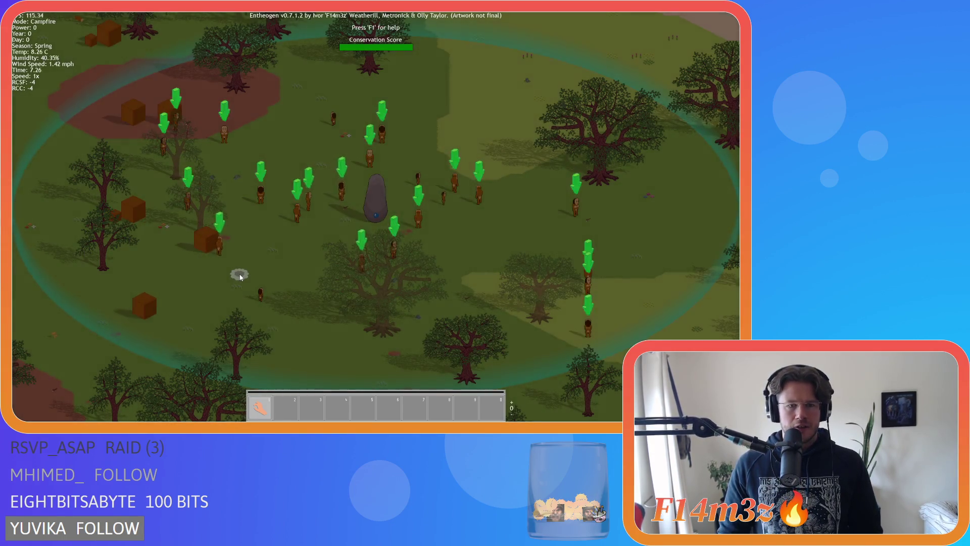
key("b")
key("b")
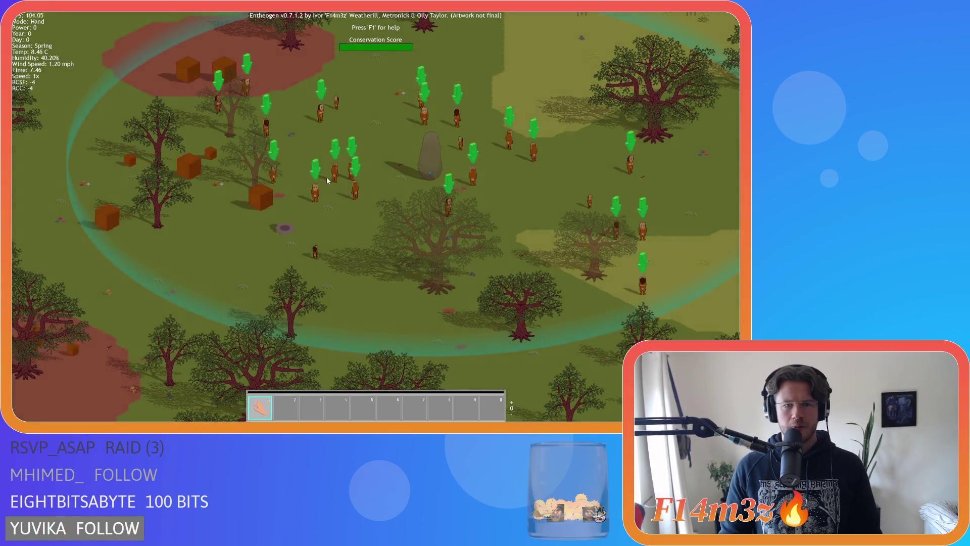
left_click_drag(395, 264, 422, 314)
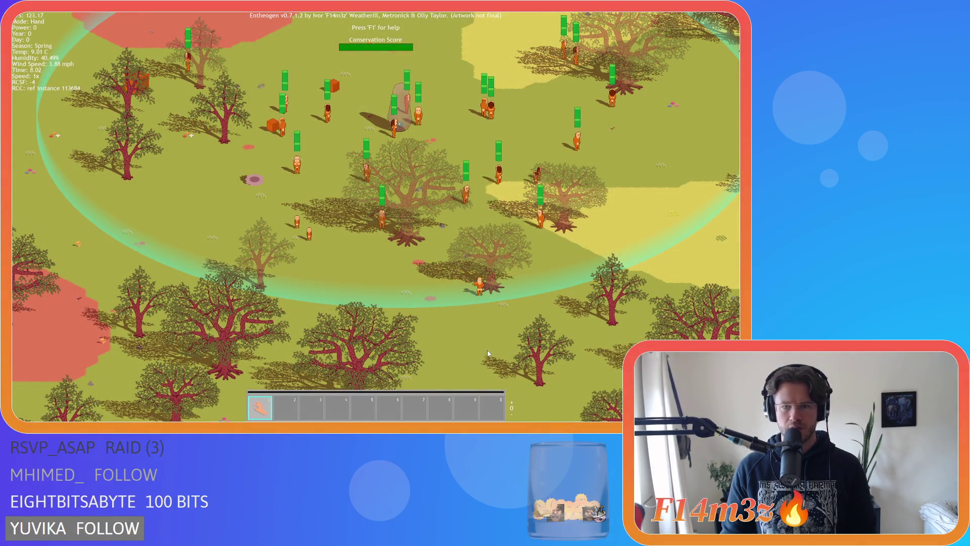
Step: Quicksave with F5, pan south-east, quicksave again, and reload with F9
key("F5")
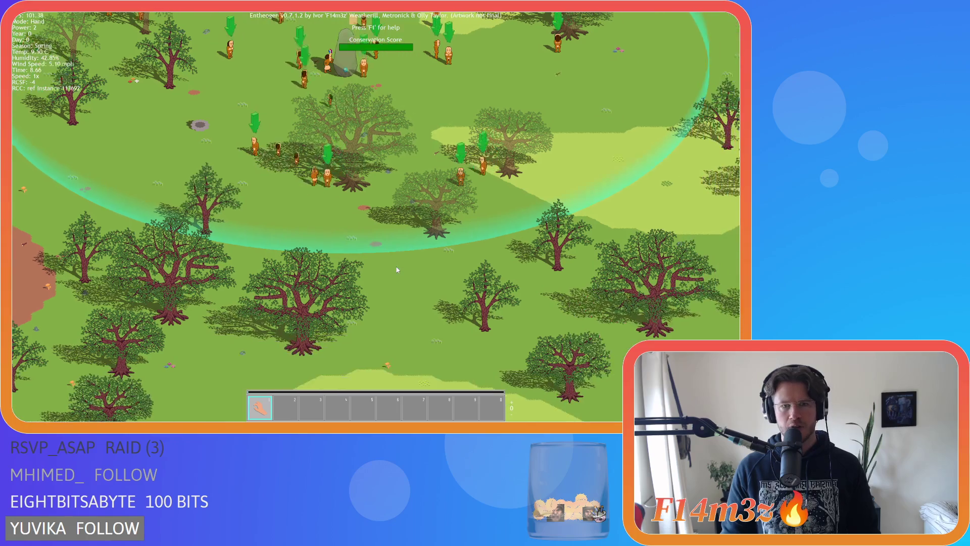
key("Down")
key("Right")
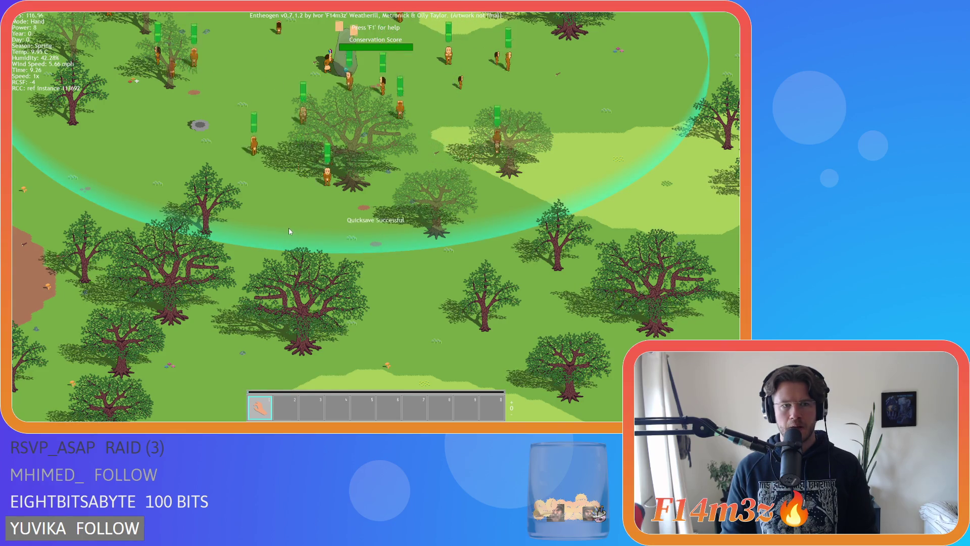
key("F5")
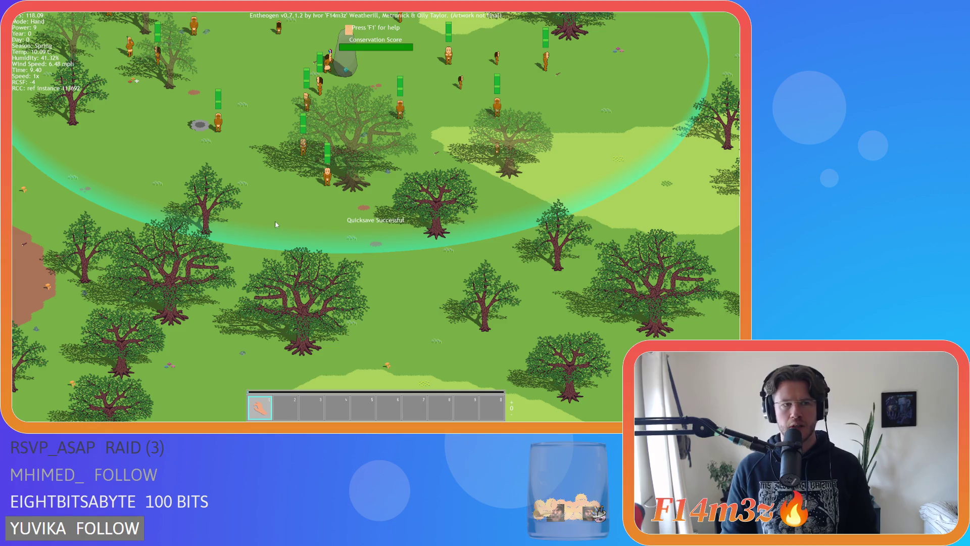
key("F9")
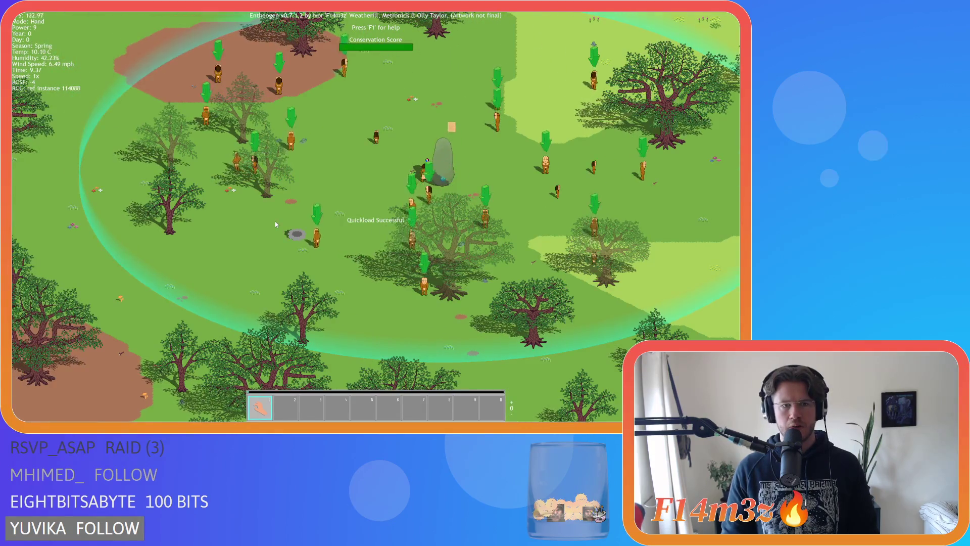
Step: Check the tribe overview of followers while panning the map around the village
key("t")
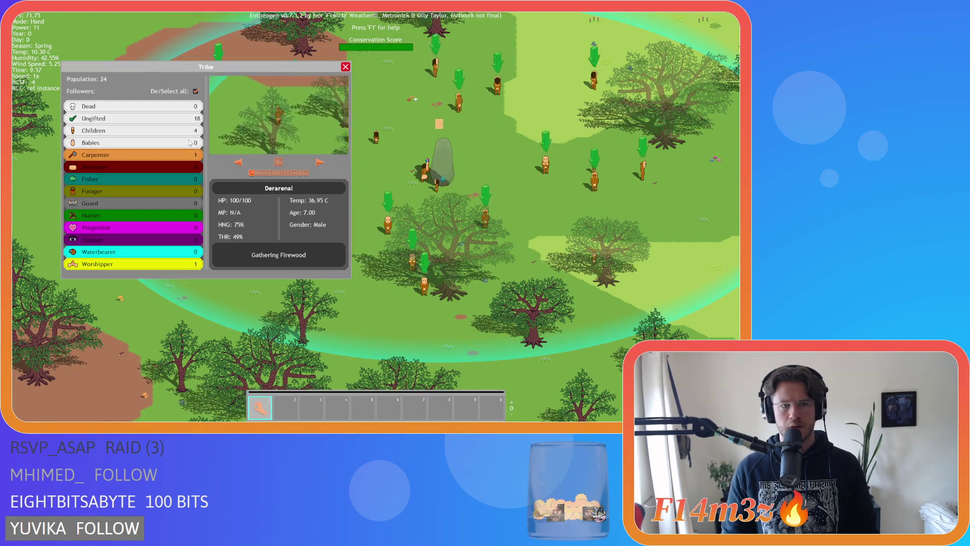
key("a")
key("t")
key("w")
key("d")
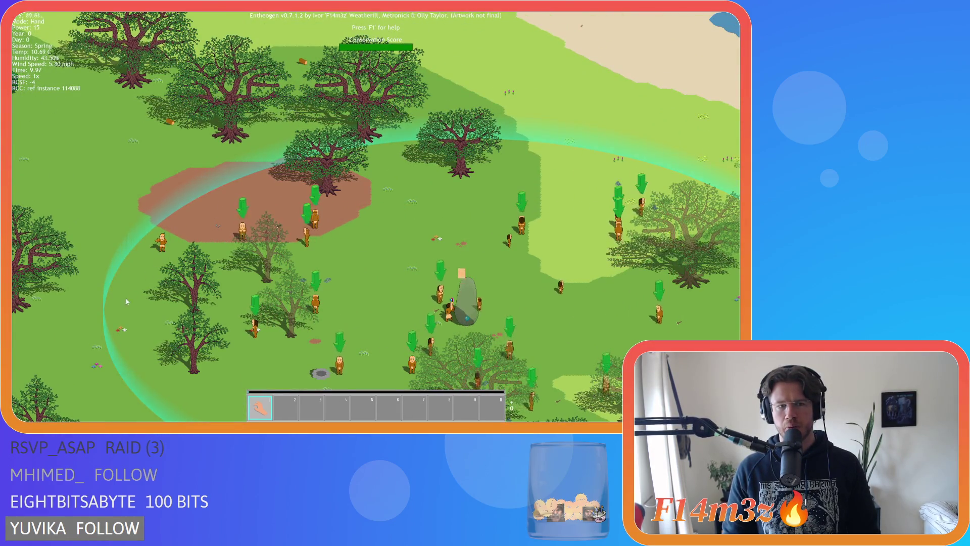
key("t")
key("a")
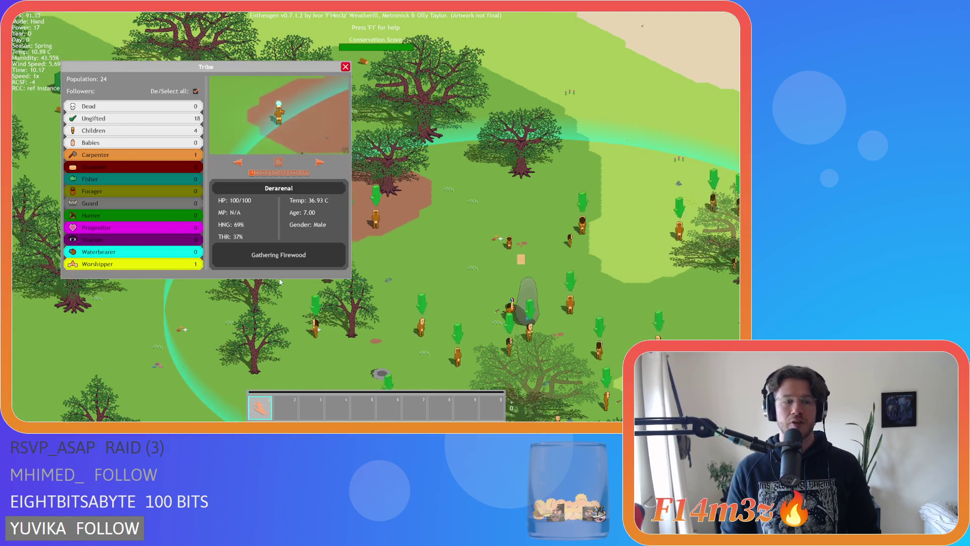
key("t")
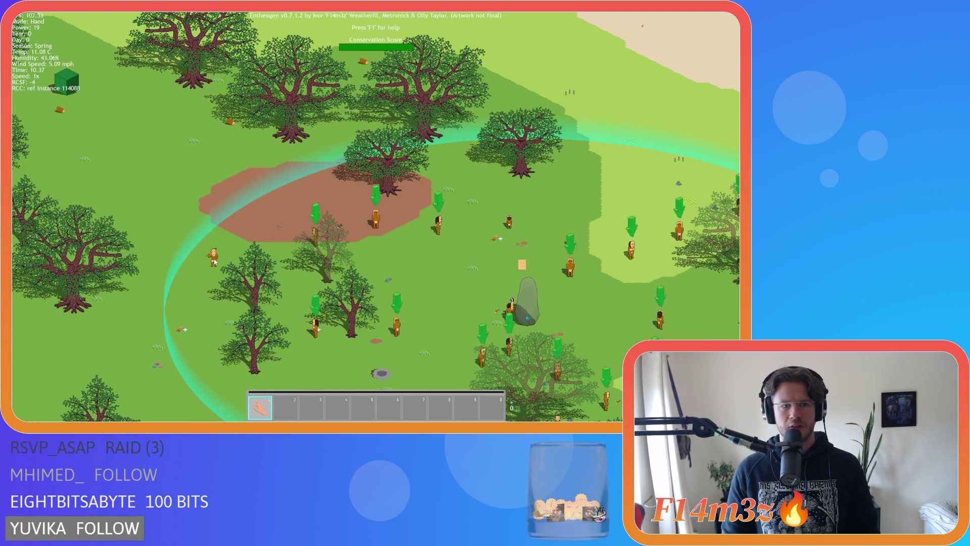
key("a")
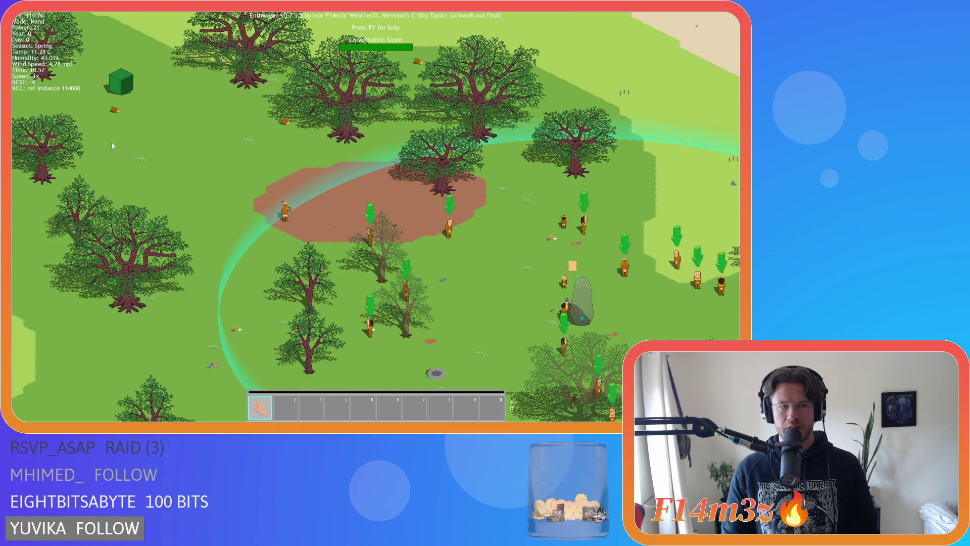
key("s")
key("a")
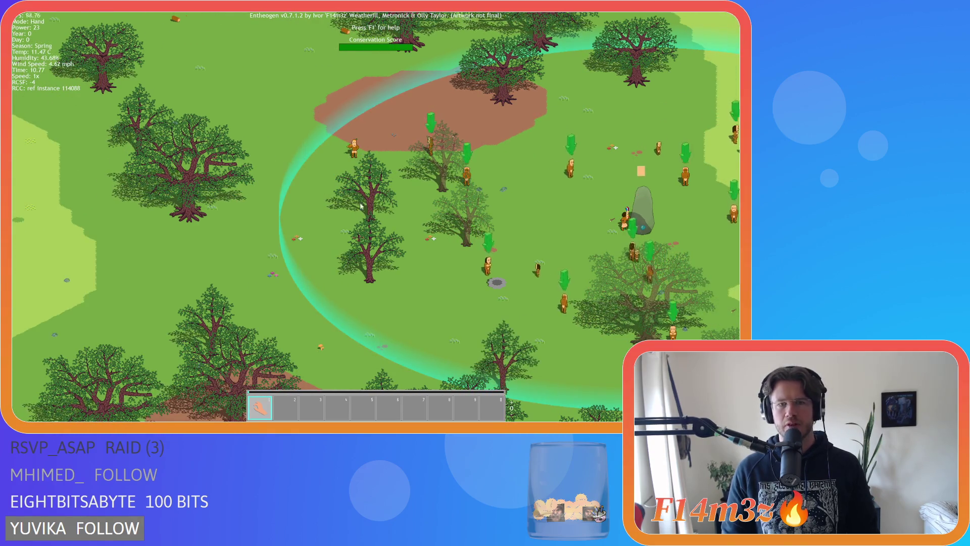
key("d")
key("w")
key("s")
Step: Carry the held follower to the monolith, survey the surroundings, then leave the game
mouse_move(218, 133)
left_mouse_down()
mouse_move(313, 202)
mouse_move(301, 221)
mouse_move(402, 225)
left_mouse_up()
key("d")
key("a")
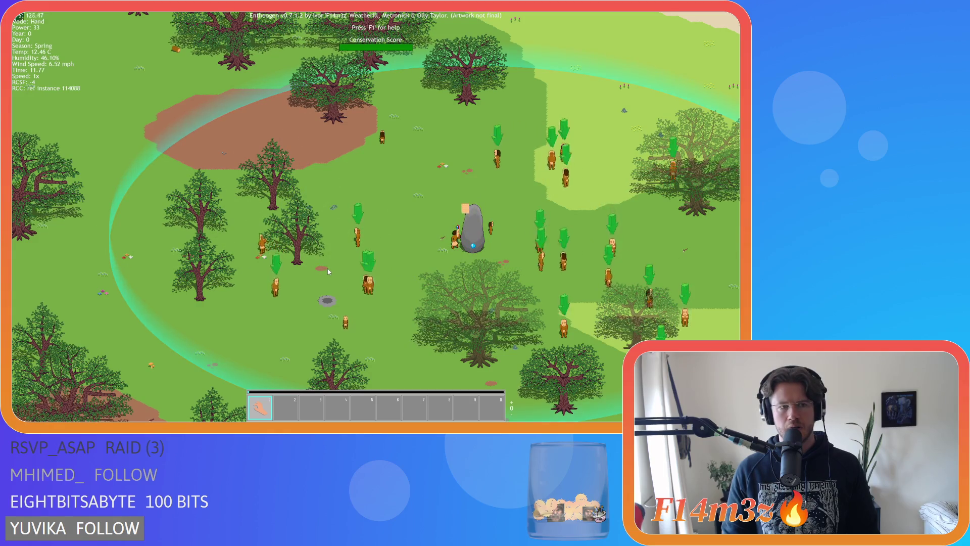
key("w")
key("a")
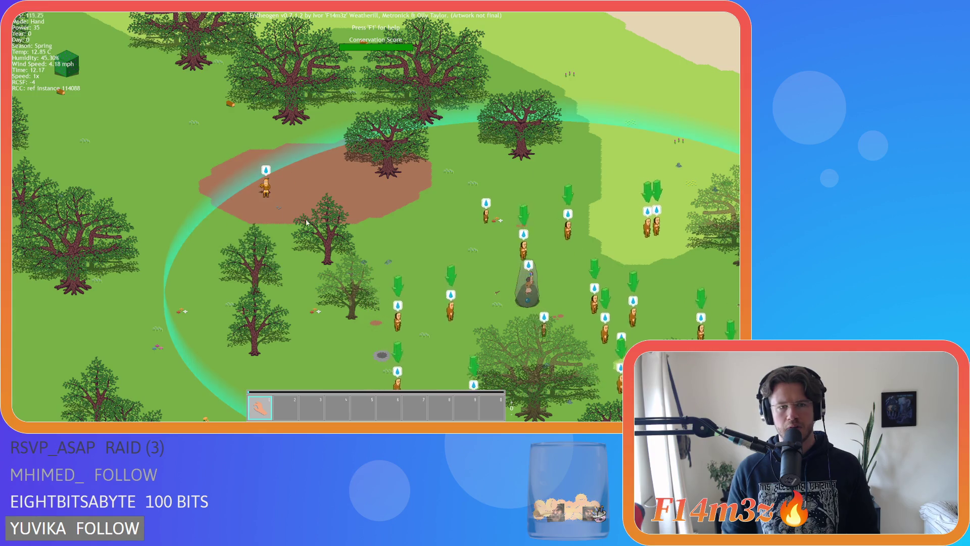
key("s")
key("a")
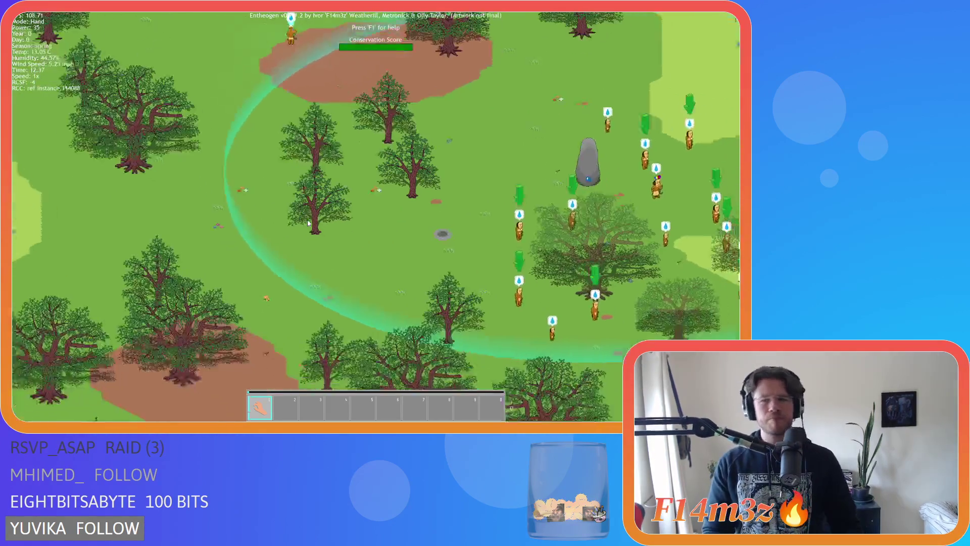
key("w")
key("d")
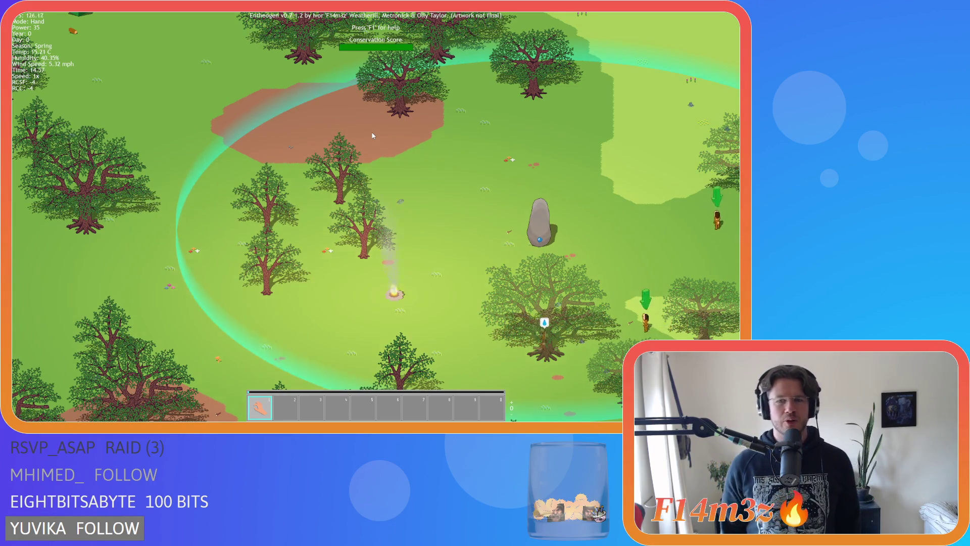
key("Escape")
Step: Exit the running game to the title screen and quit, then place the caret on lines 43–44 of sc_saveHuman
key("Return")
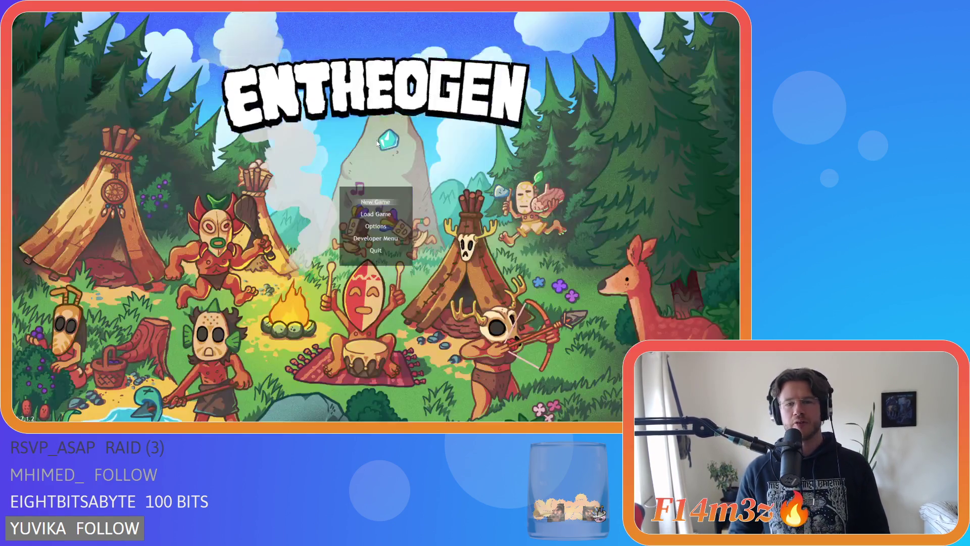
key("Escape")
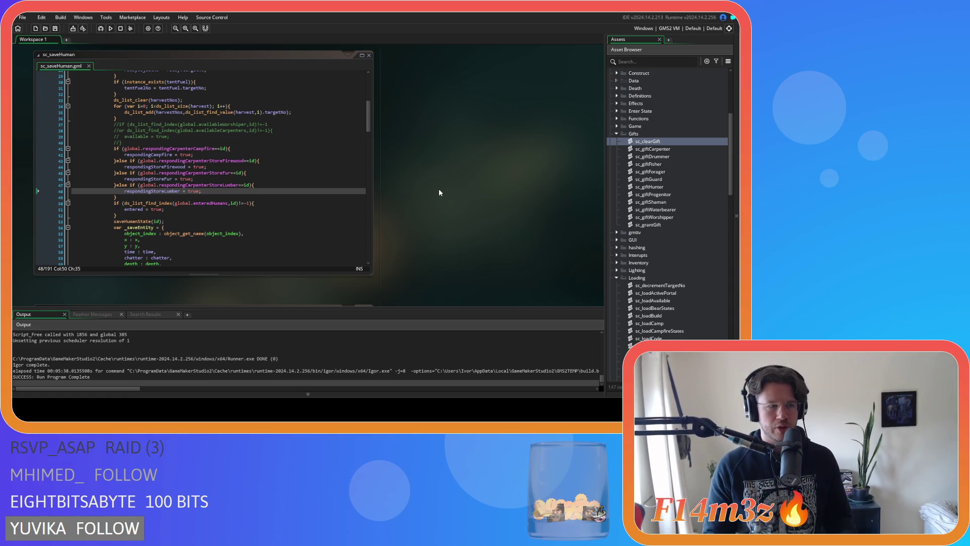
left_click(203, 161)
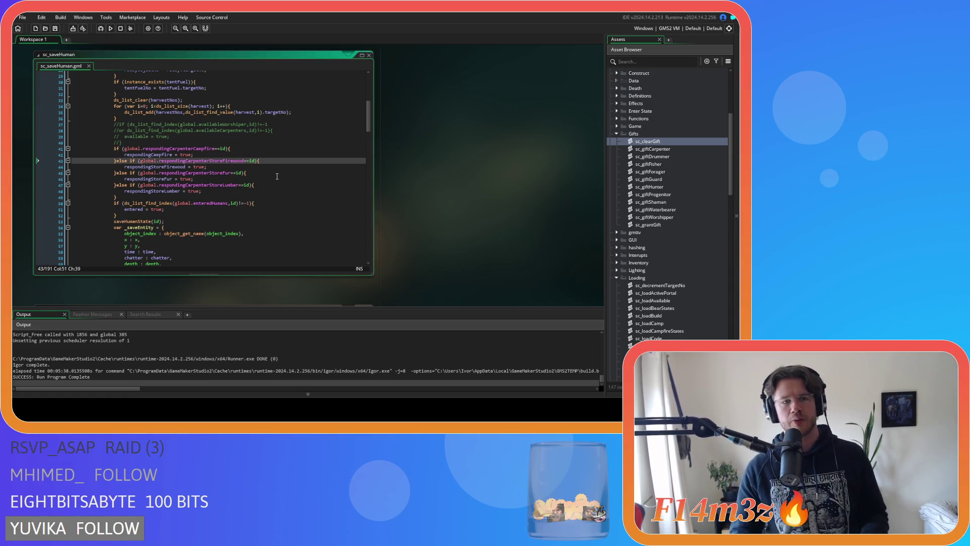
left_click(223, 167)
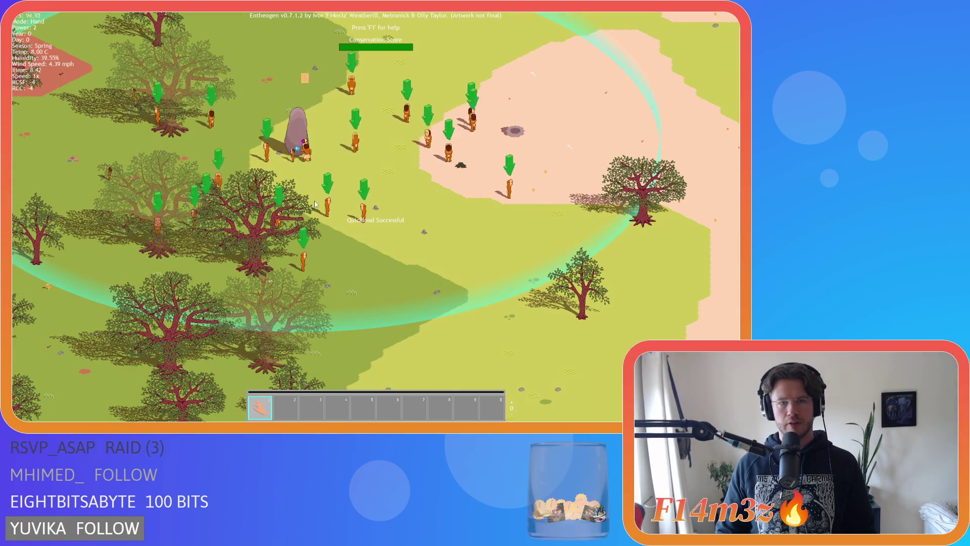
Step: Reload the quicksave with F9, then ask to quit the session
key("F9")
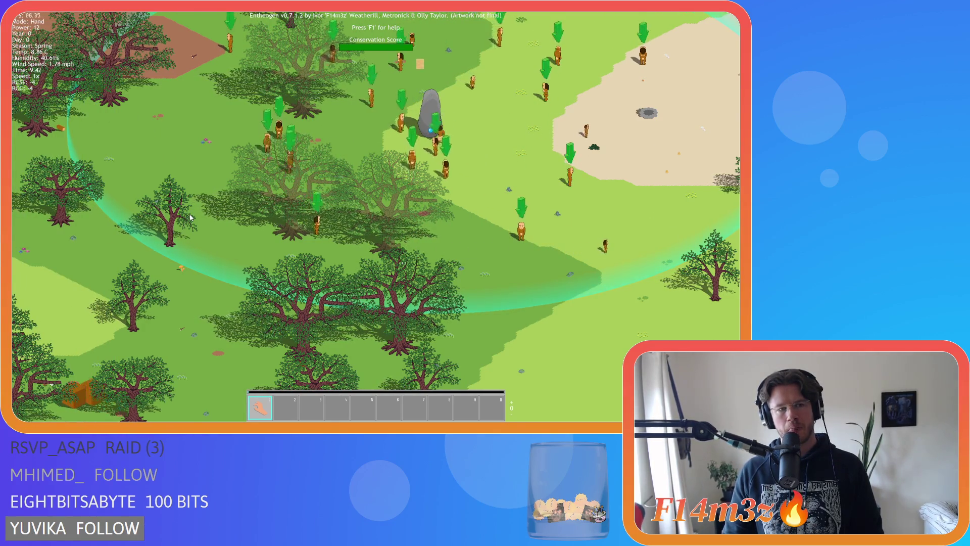
key("Escape")
Step: Confirm quitting the game and close all open code windows in the workspace
key("y")
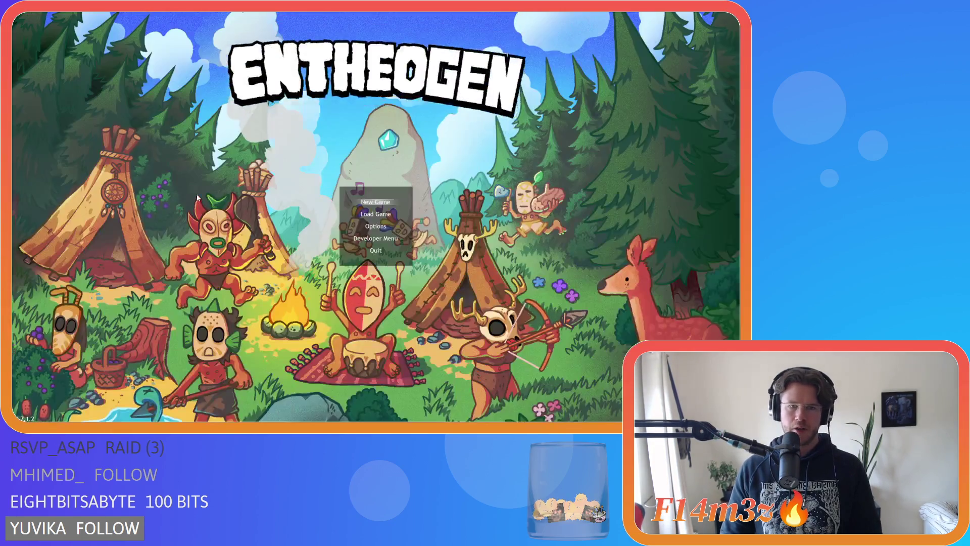
right_click(450, 137)
mouse_move(473, 149)
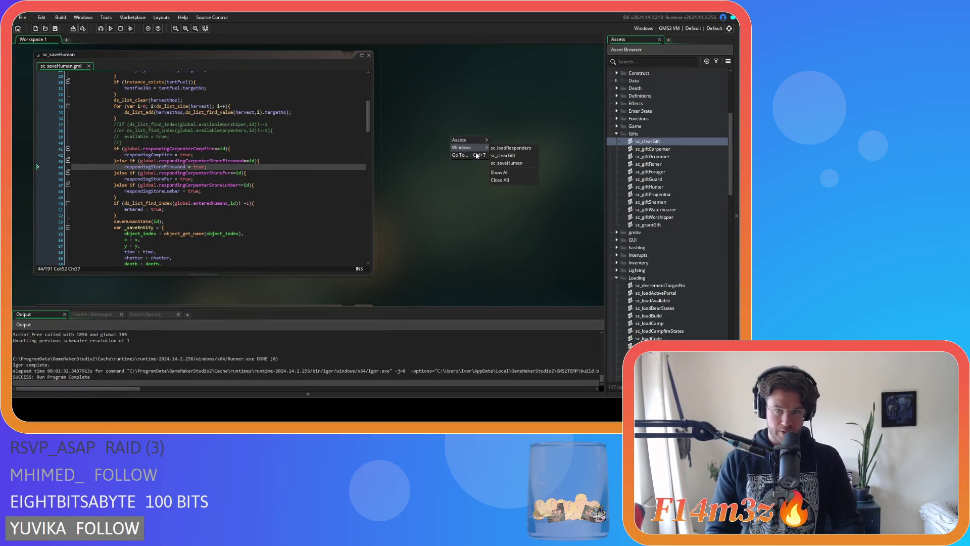
left_click(513, 180)
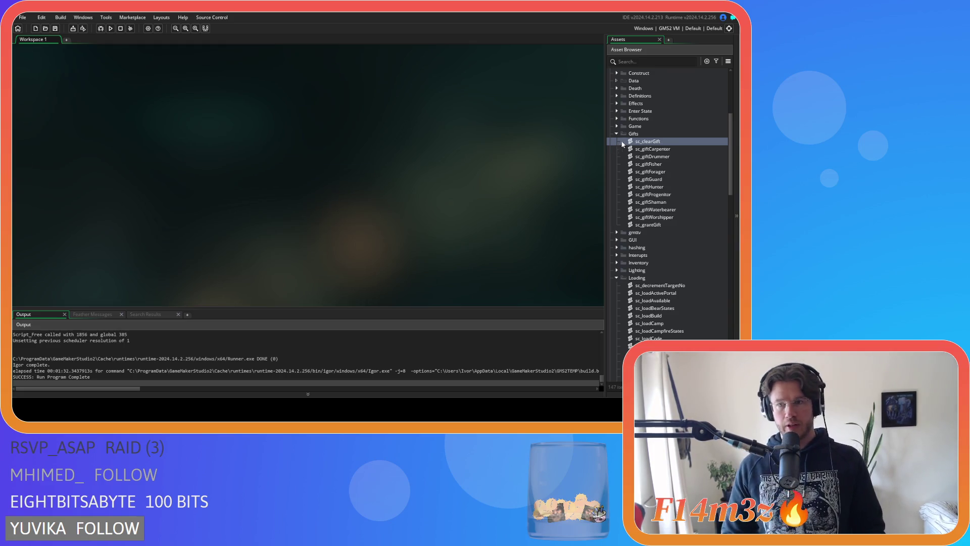
Step: Collapse the Gifts, Loading and Scripts folders in the Asset Browser
left_click(616, 134)
left_click(617, 186)
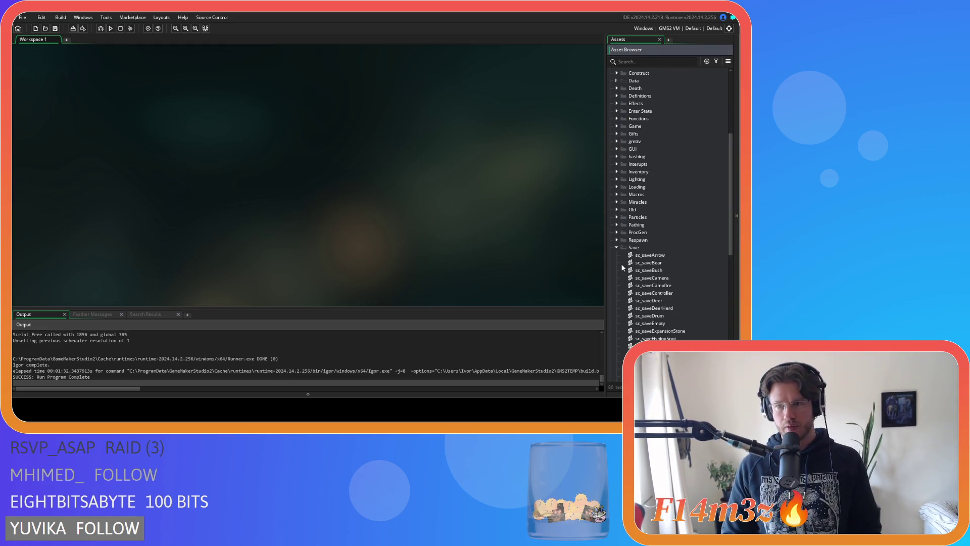
scroll(619, 202, "up", 4)
left_click(610, 103)
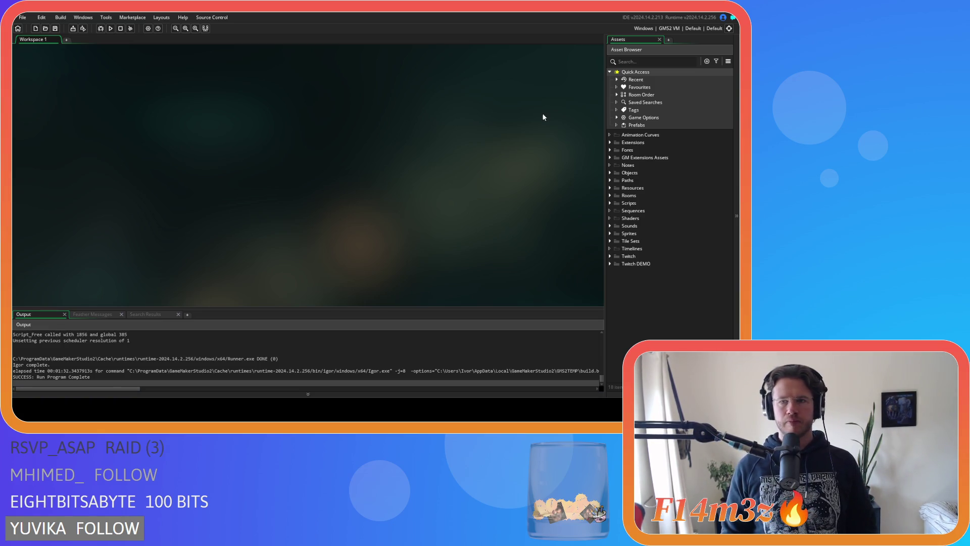
Step: Bring up the build target options in the toolbar
left_click(665, 29)
Step: Switch the Windows build output to GMS2 YYC and open ob_gui from Objects > Game objects
left_click(548, 60)
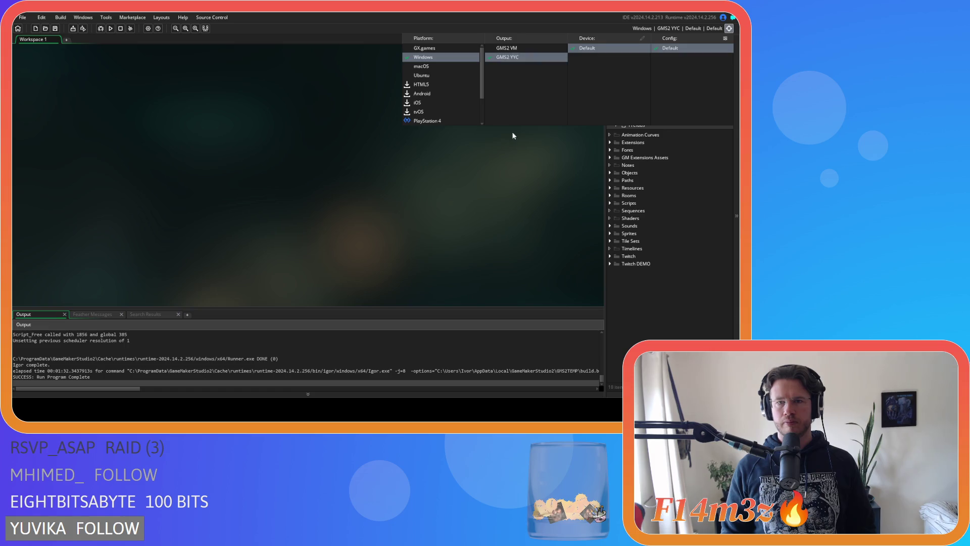
left_click(615, 175)
left_click(610, 173)
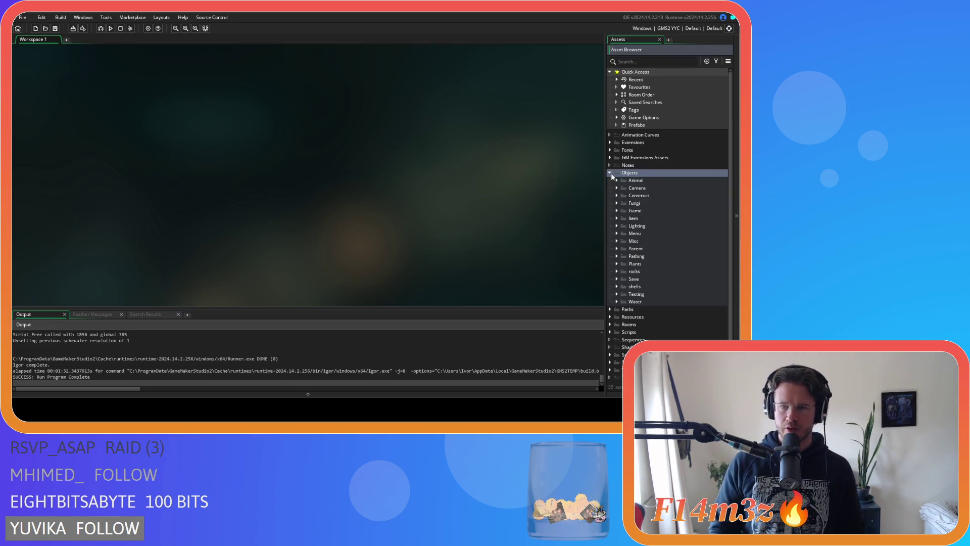
left_click(617, 210)
double_click(642, 233)
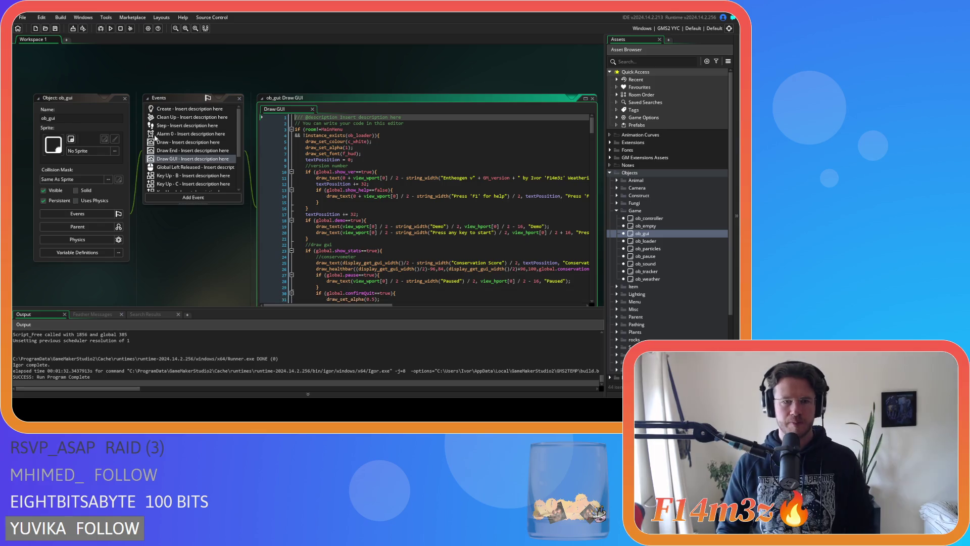
Step: Comment out the carpenter debug text lines 125–128 in Draw GUI and save
scroll(392, 151, "down", 5)
scroll(392, 151, "down", 10)
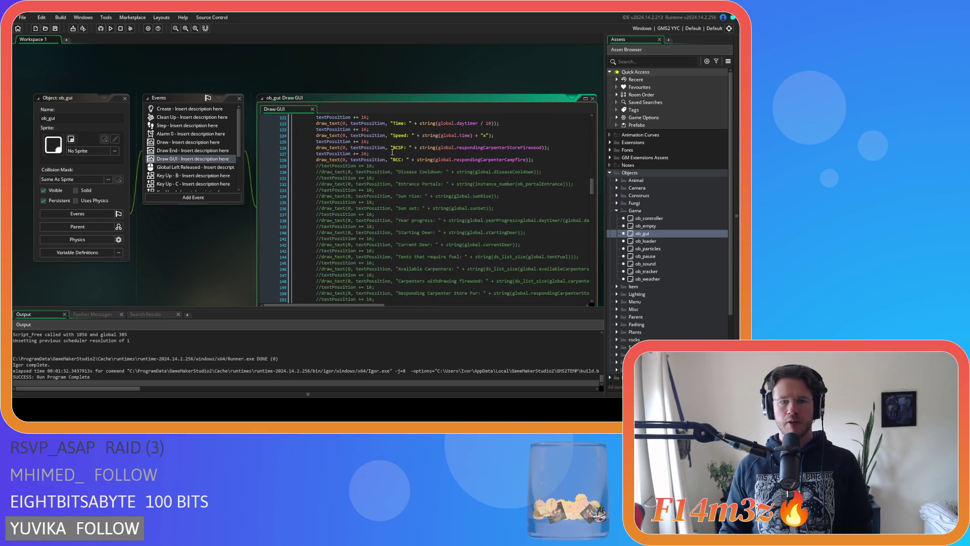
left_click_drag(535, 160, 290, 142)
key("ctrl+k")
key("ctrl+s")
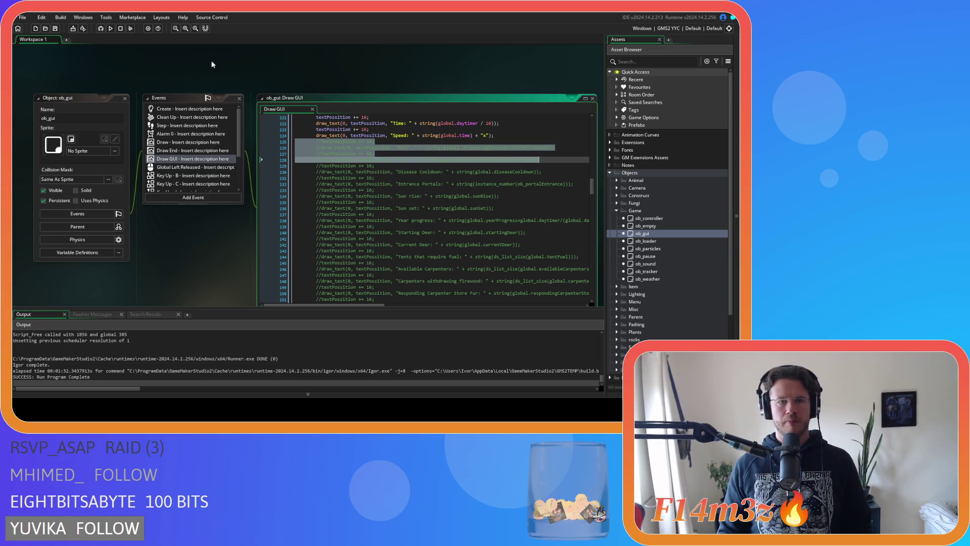
Step: Close all open editors in the workspace
right_click(211, 62)
mouse_move(227, 72)
left_click(260, 90)
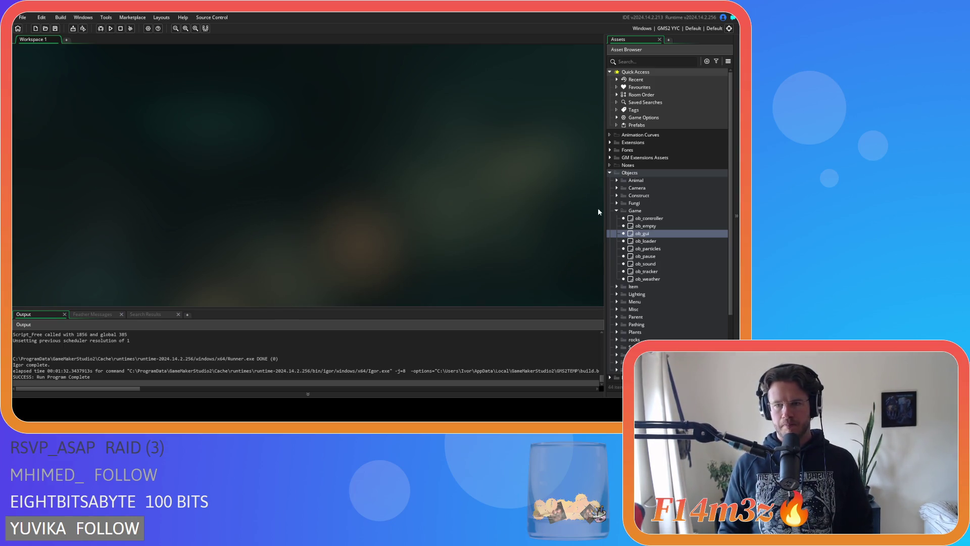
left_click(616, 210)
Step: Collapse Objects and create a Windows executable packaged as a zip
left_click(609, 173)
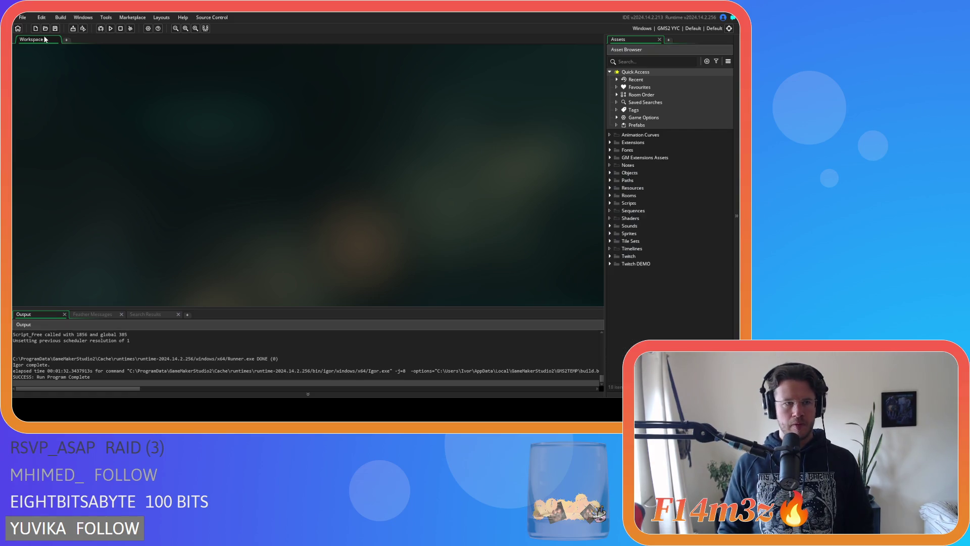
left_click(73, 30)
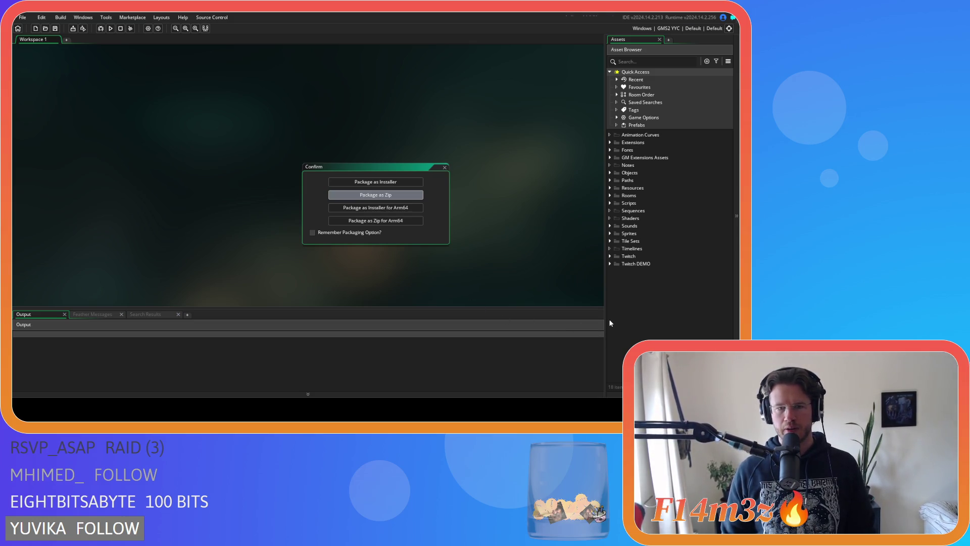
key("Return")
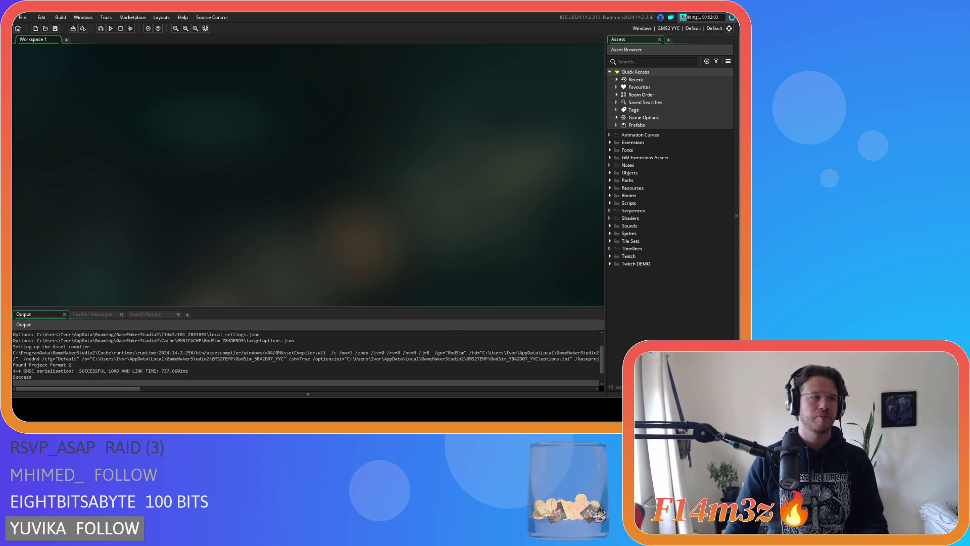